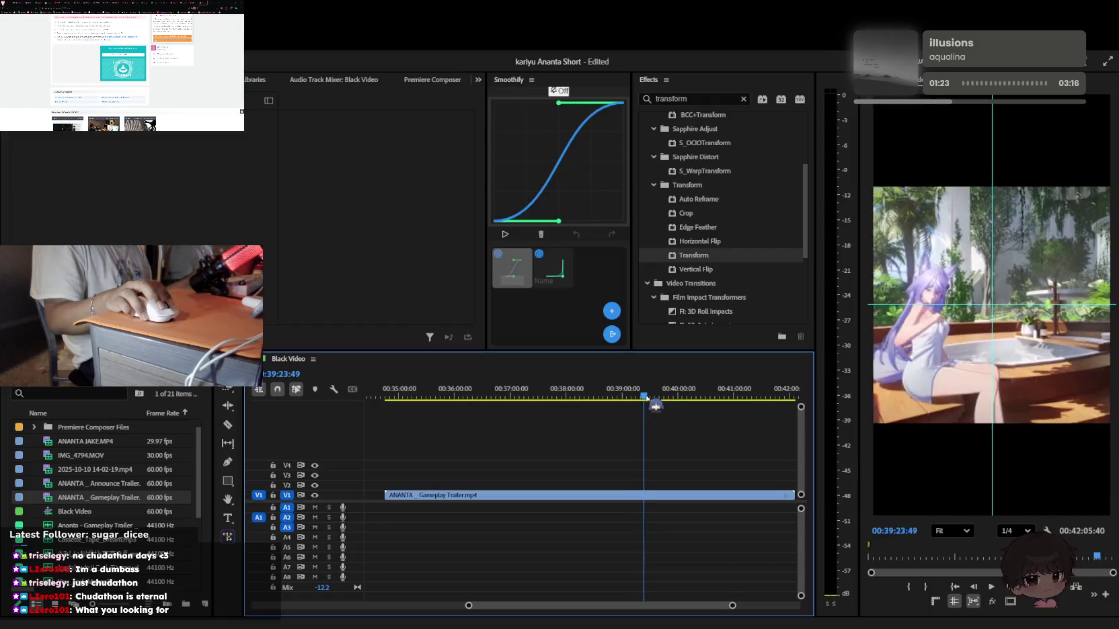
# Play the gameplay trailer on V1 and zoom the timeline to survey it
pyautogui.press('space')
pyautogui.press('=')
pyautogui.press('=')
pyautogui.press('=')
pyautogui.press('=')
pyautogui.scroll(5, 651, 459)
pyautogui.press('-')
pyautogui.press('-')
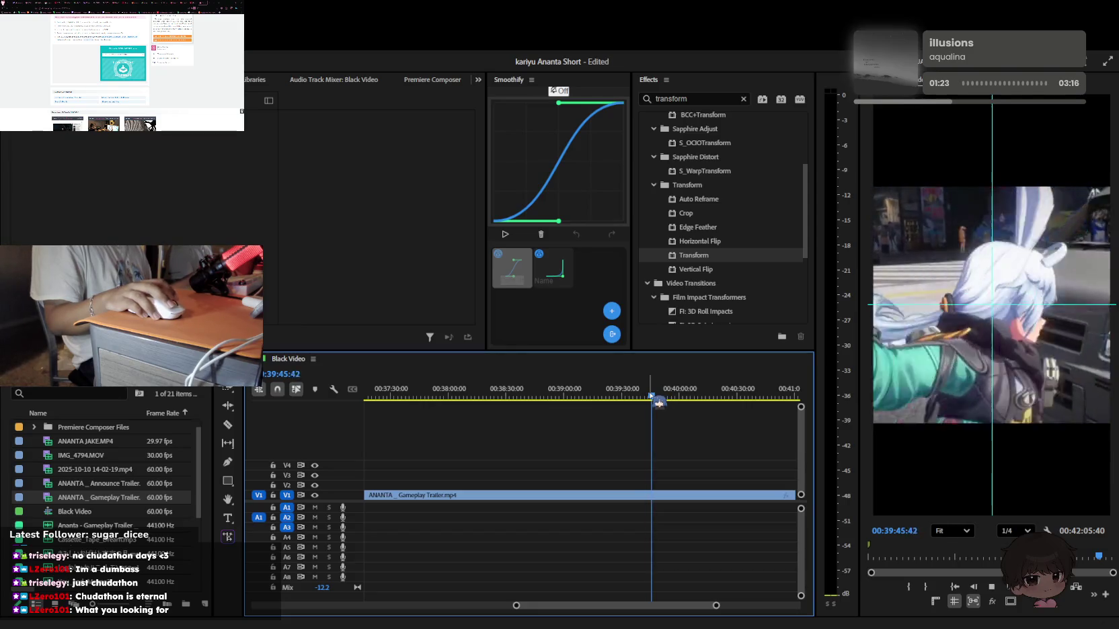
pyautogui.scroll(-2, 644, 447)
pyautogui.press('-')
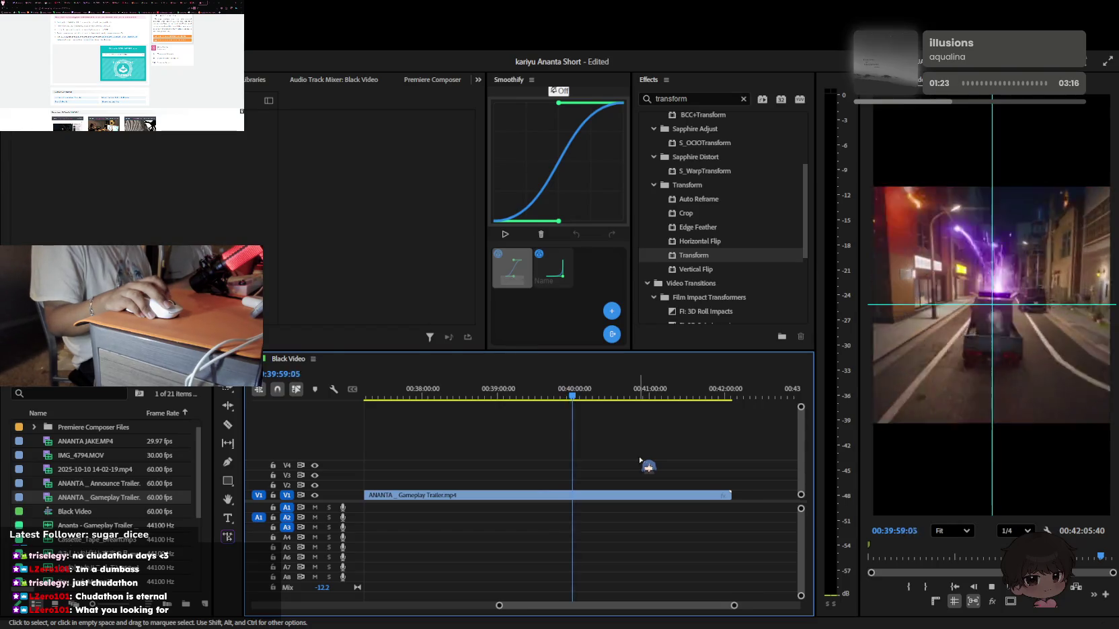
pyautogui.press('=')
pyautogui.scroll(1, 642, 463)
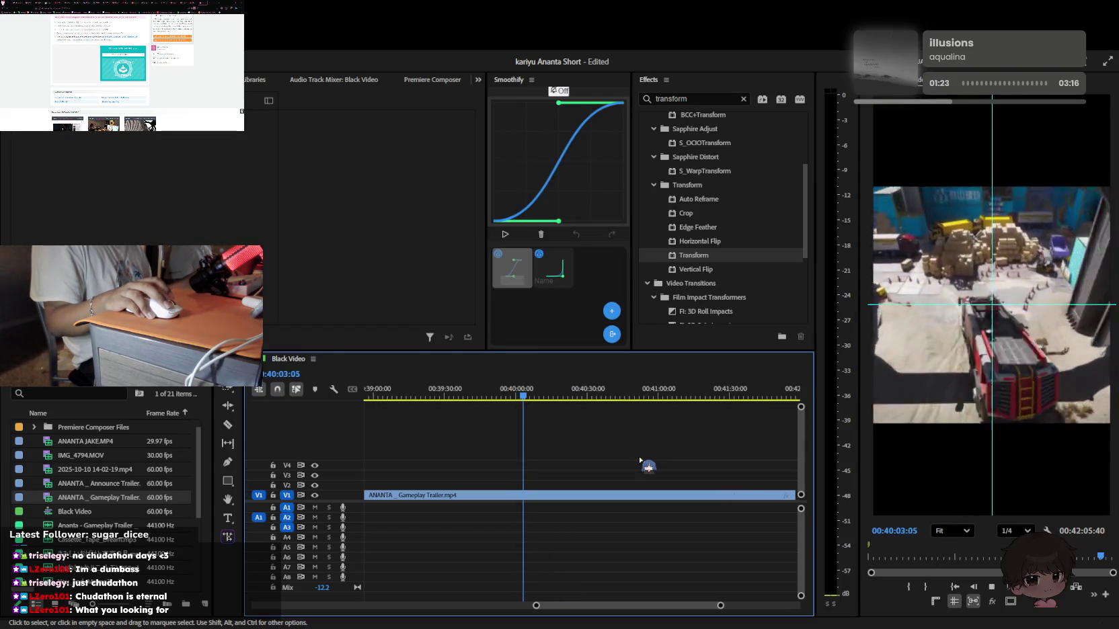
pyautogui.scroll(1, 641, 461)
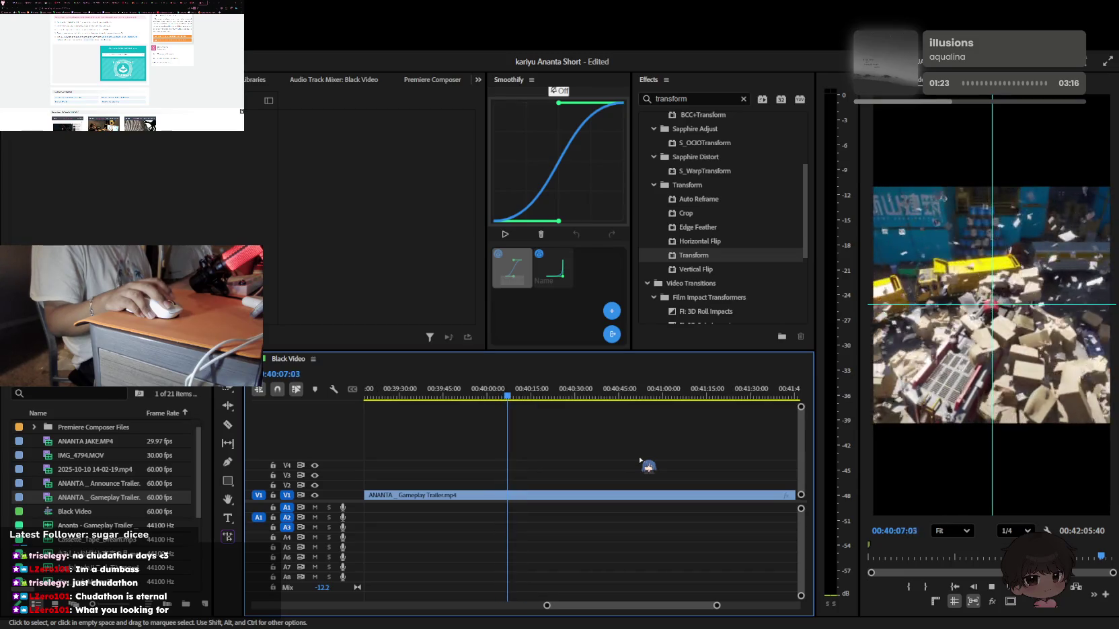
pyautogui.scroll(-1, 641, 461)
pyautogui.scroll(1, 640, 461)
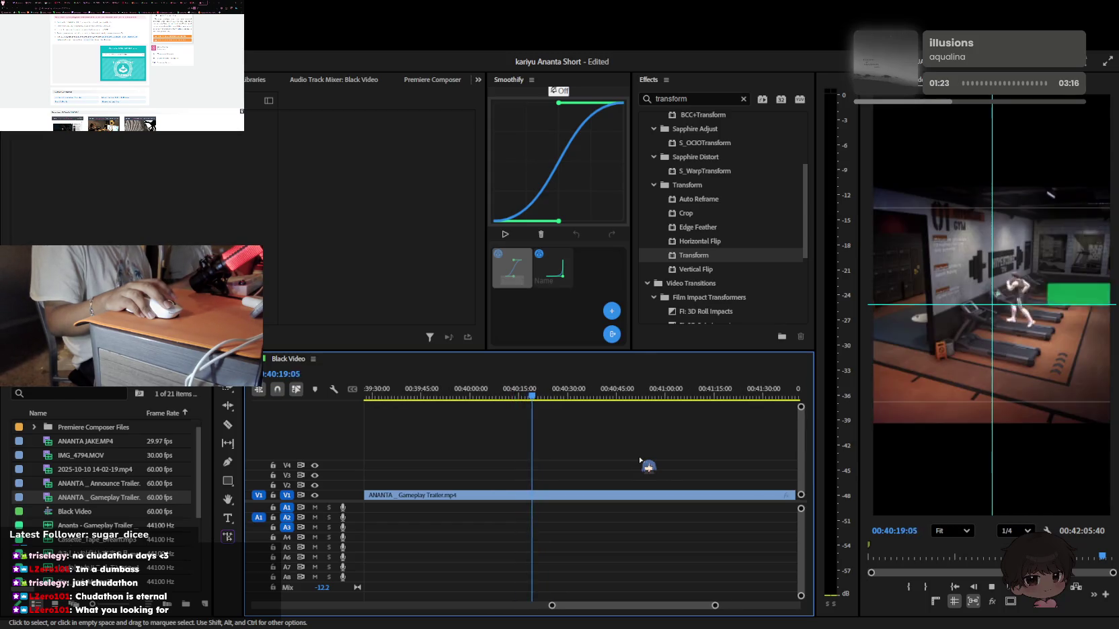
pyautogui.scroll(1, 641, 462)
pyautogui.scroll(1, 585, 462)
pyautogui.scroll(1, 565, 457)
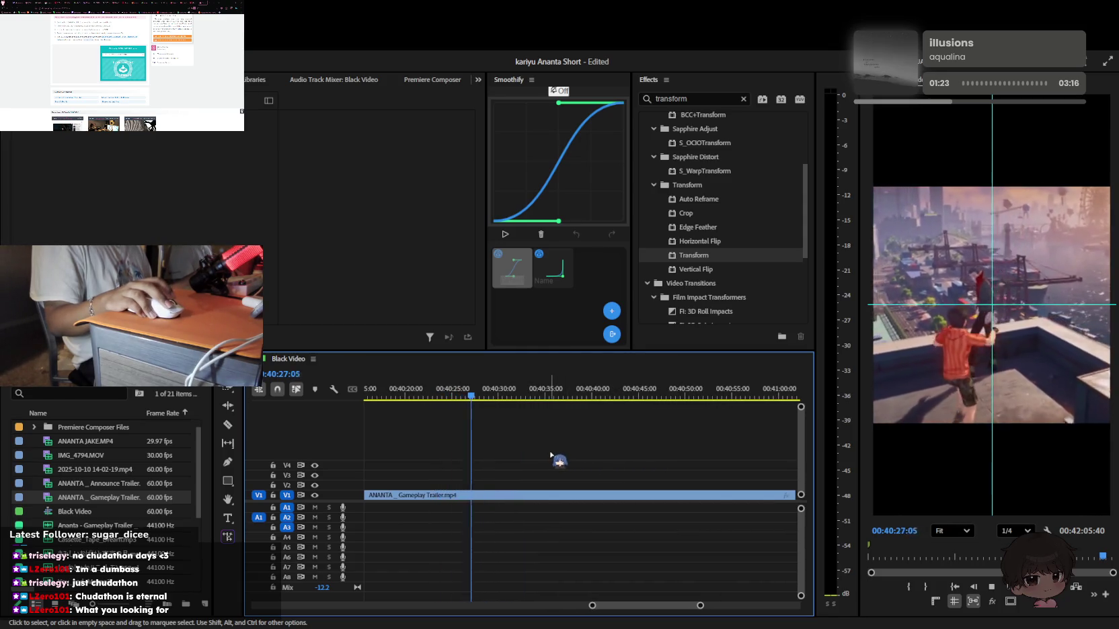
pyautogui.scroll(-1, 550, 457)
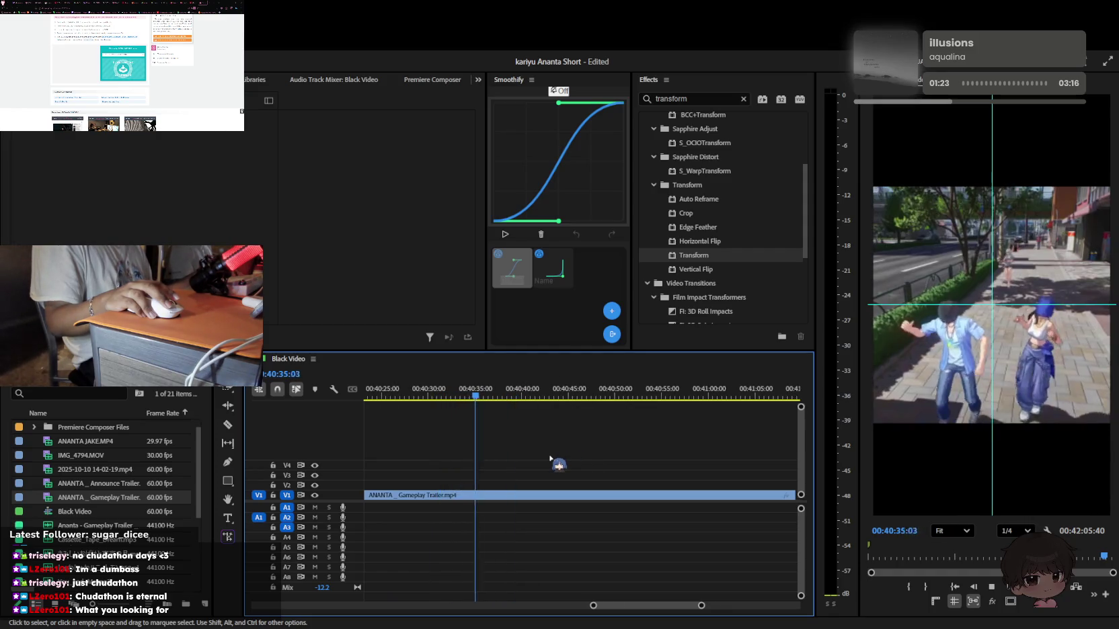
pyautogui.scroll(-1, 549, 459)
pyautogui.scroll(4, 550, 461)
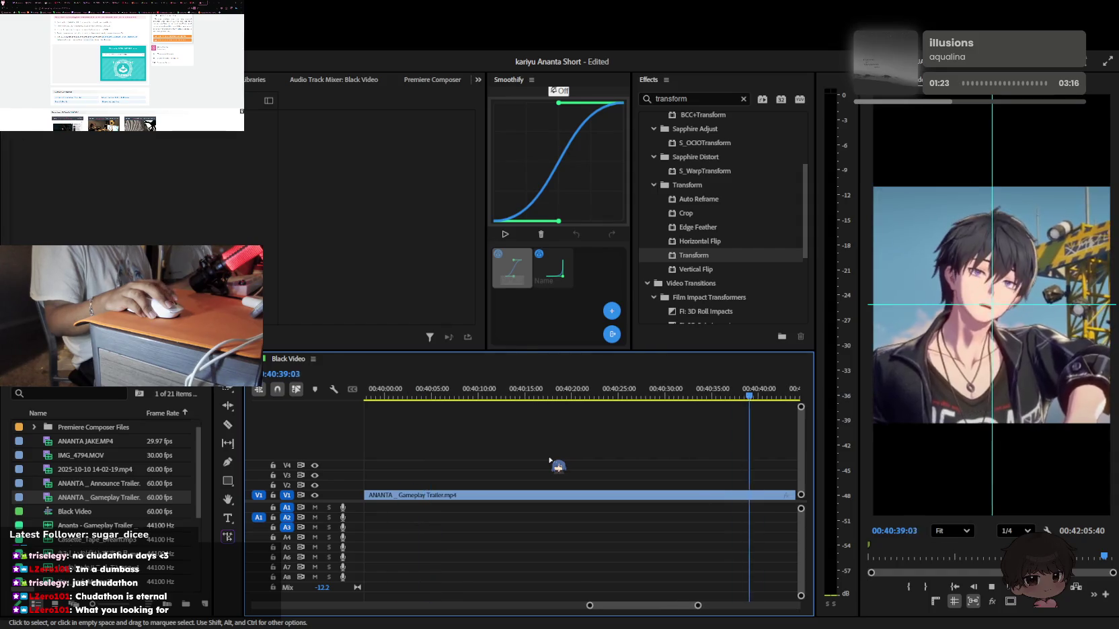
pyautogui.scroll(-1, 550, 462)
# Scrub back to about 39:06 and play to choose the first cut point
pyautogui.press('-')
pyautogui.press('-')
pyautogui.press('-')
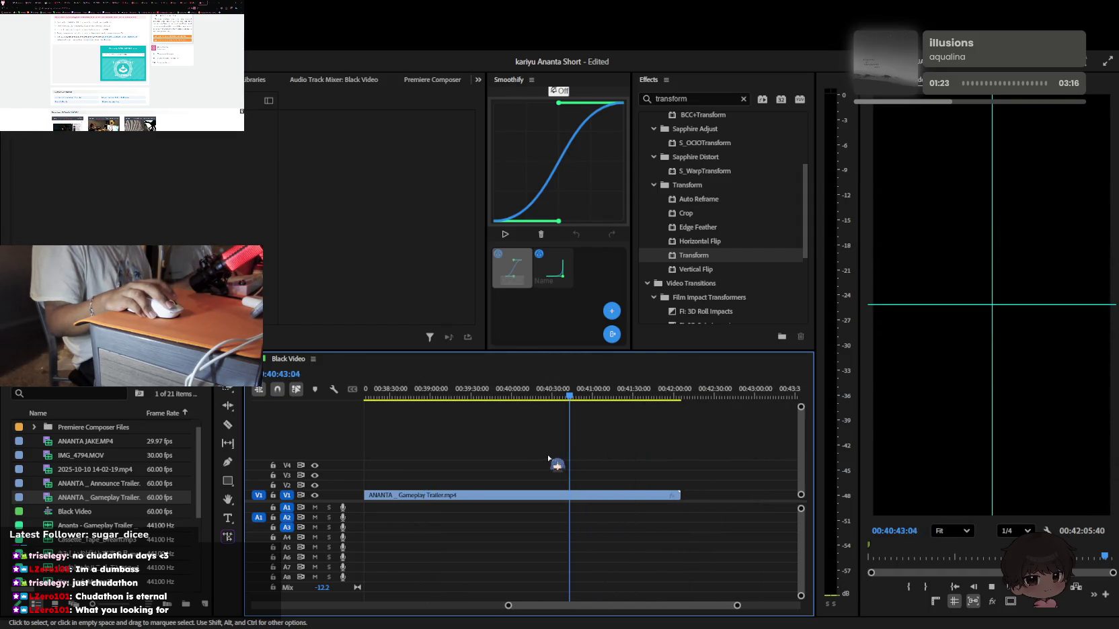
pyautogui.moveTo(564, 399); pyautogui.dragTo(465, 402)
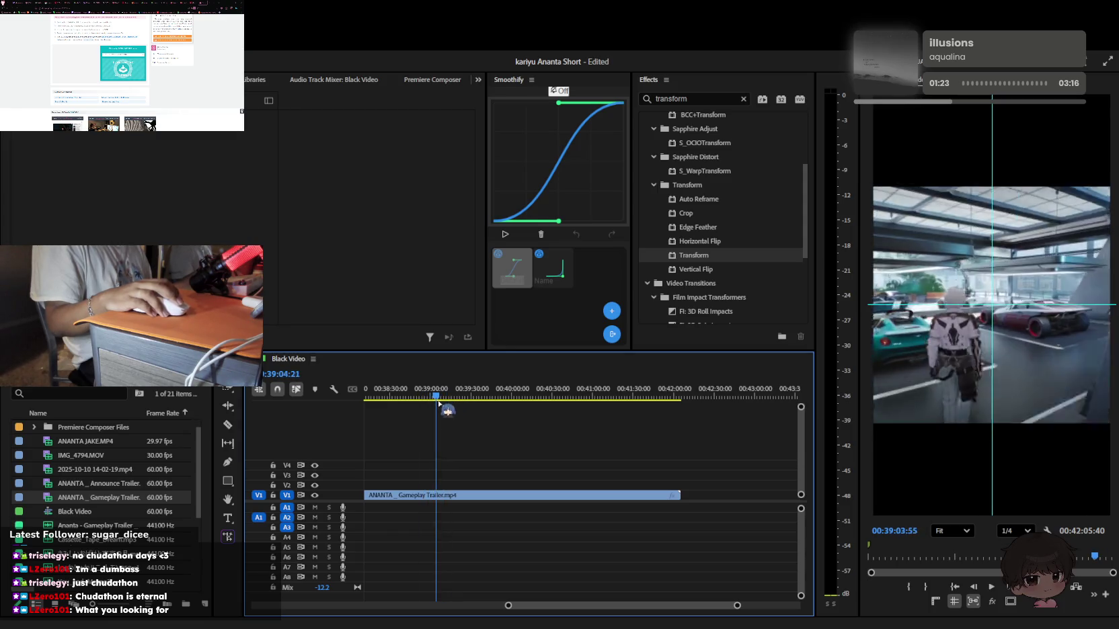
pyautogui.press('space')
pyautogui.press('=')
pyautogui.press('=')
pyautogui.press('=')
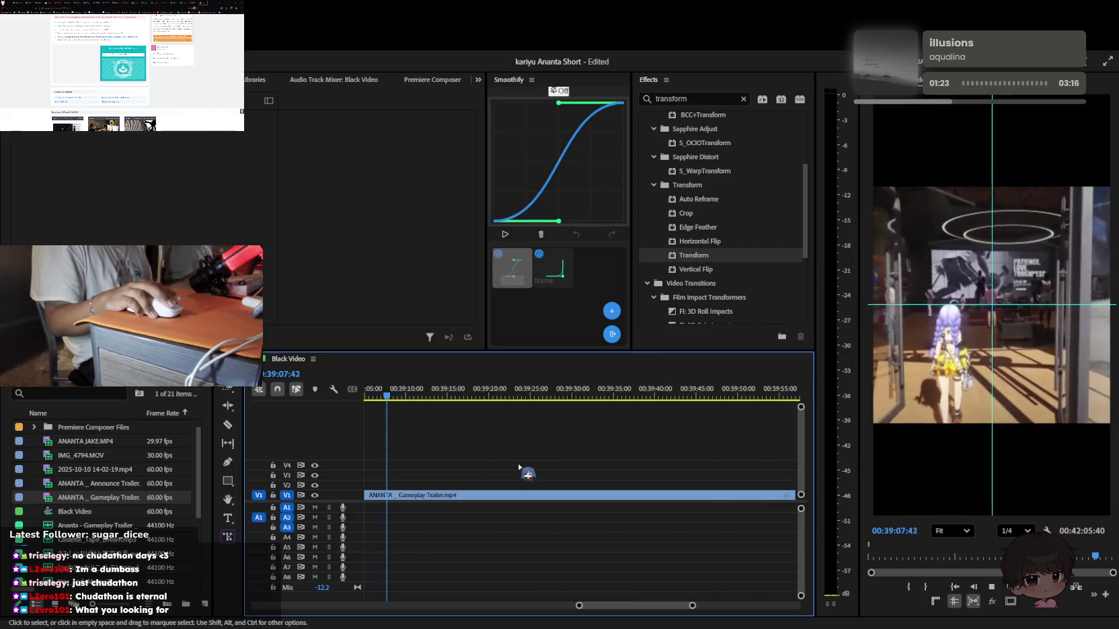
pyautogui.press('=')
pyautogui.press('space')
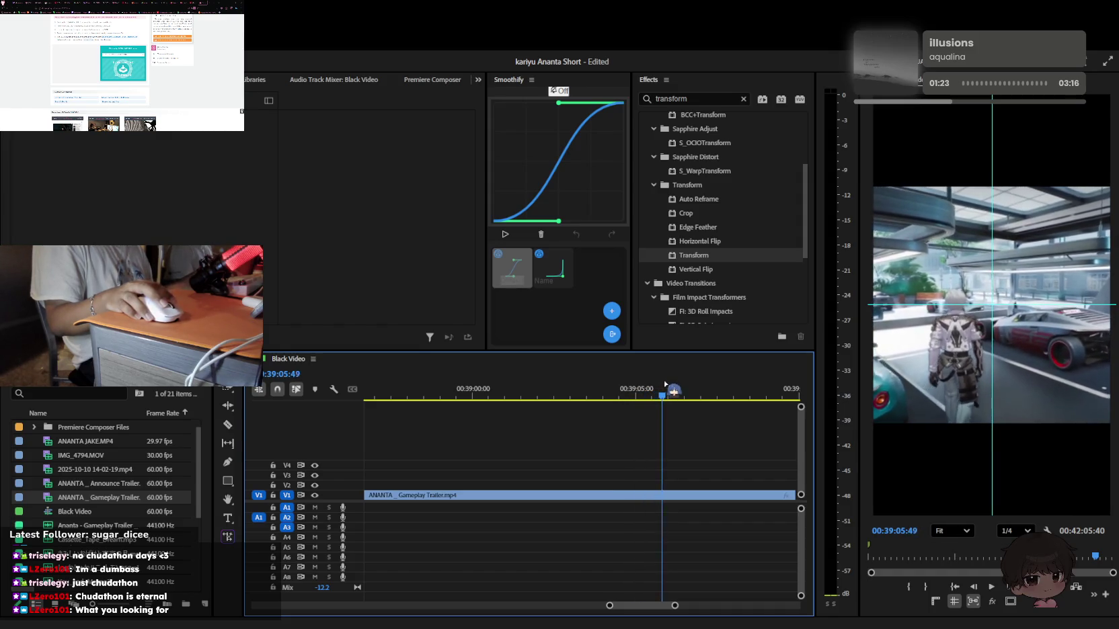
# Razor the trailer clip at the playhead and again slightly later near 39:05
pyautogui.press('c')
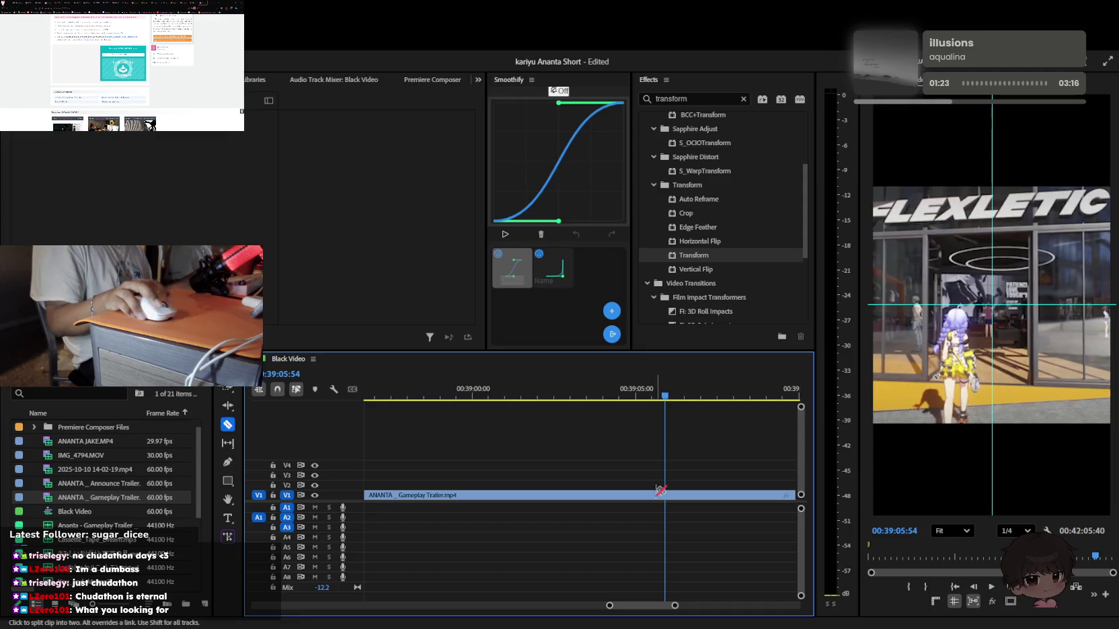
pyautogui.click(667, 497)
pyautogui.press('v')
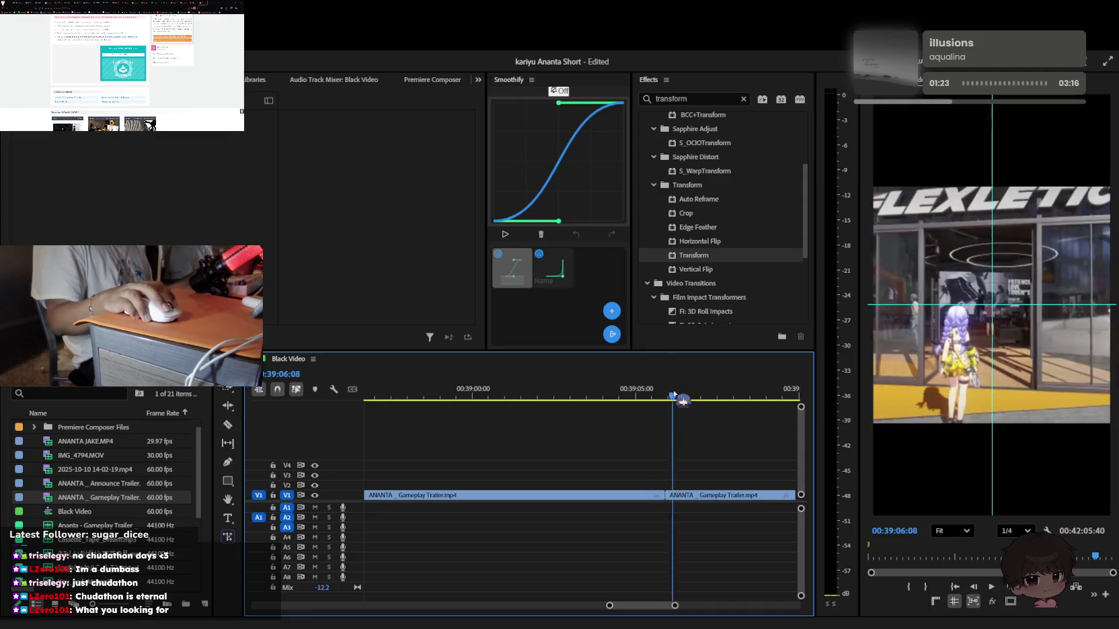
pyautogui.hotkey('ctrl', 'k')
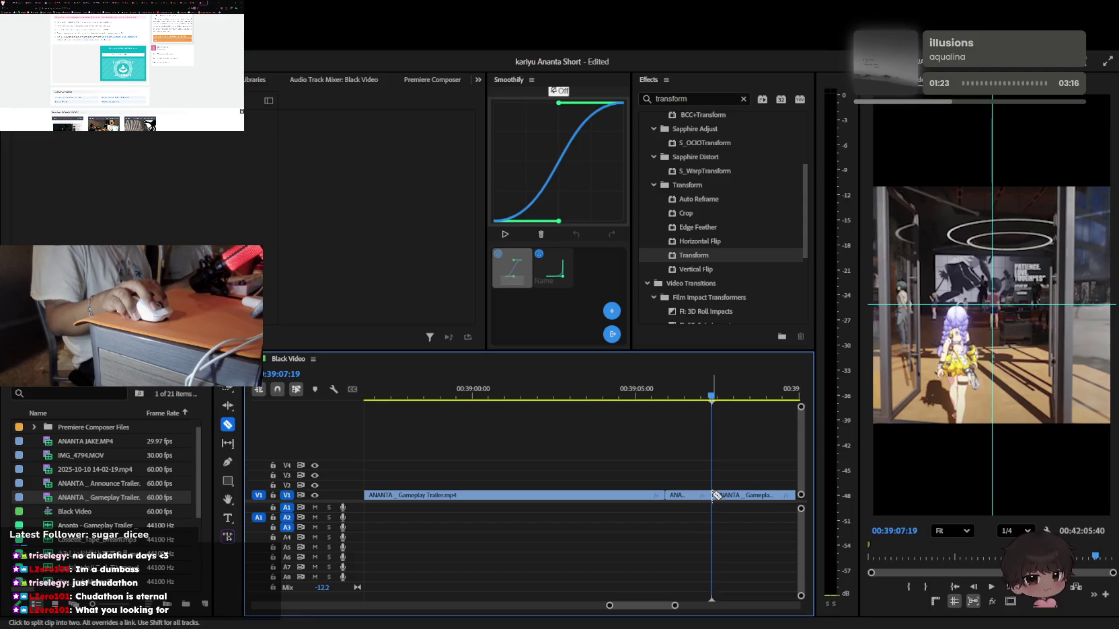
pyautogui.click(483, 402)
pyautogui.scroll(-3, 379, 420)
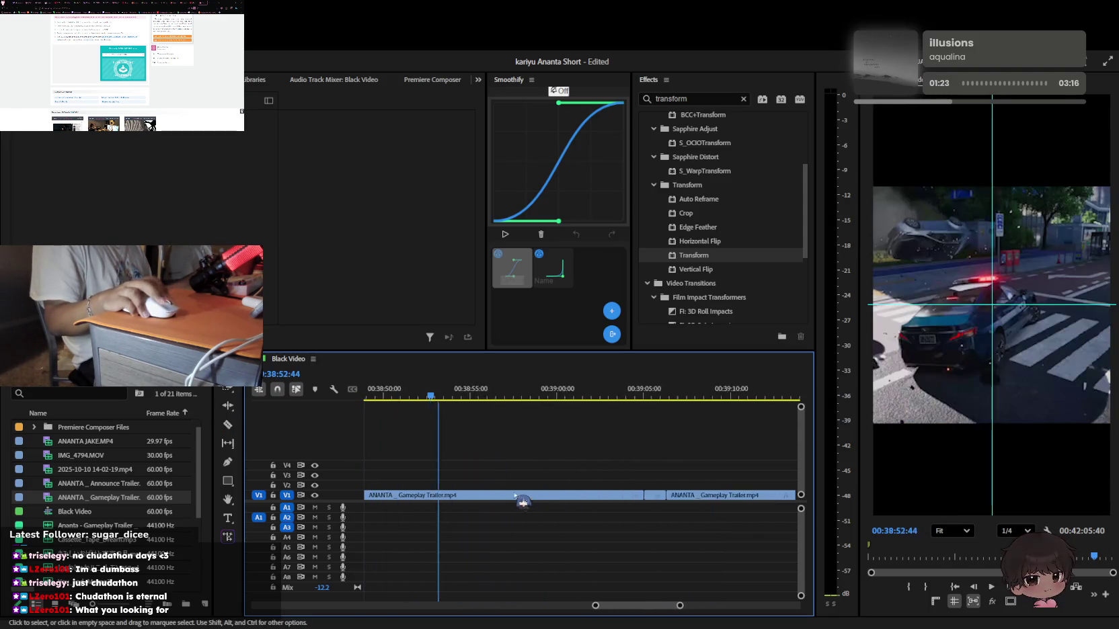
# Scrub back toward 38:29 and cut the trailer clip around 38:03
pyautogui.moveTo(544, 393); pyautogui.dragTo(492, 404)
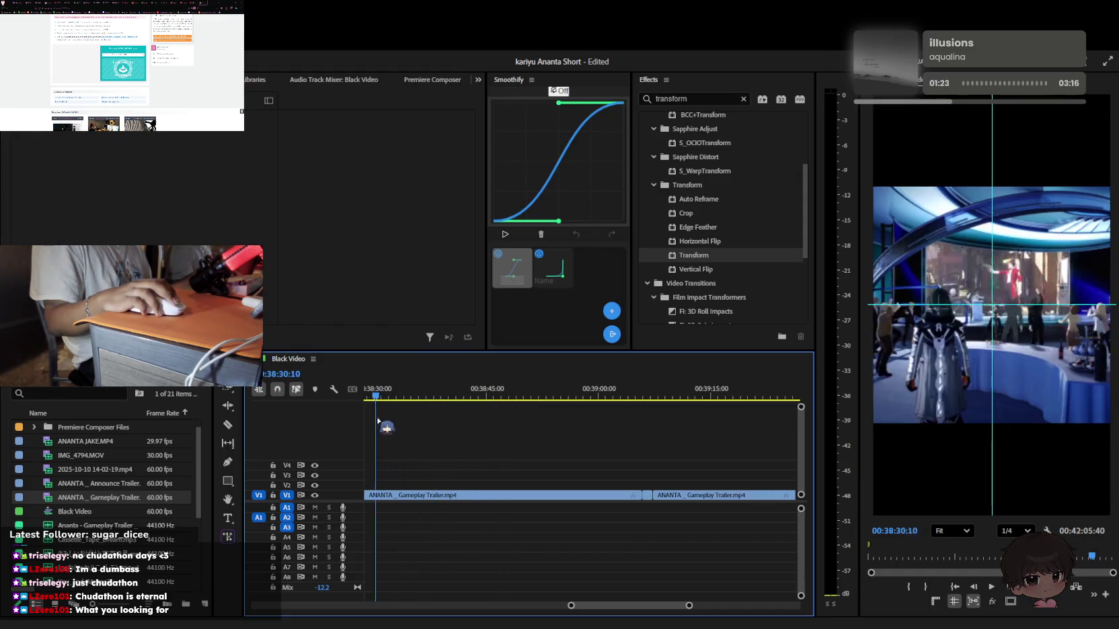
pyautogui.scroll(-3, 471, 467)
pyautogui.click(528, 401)
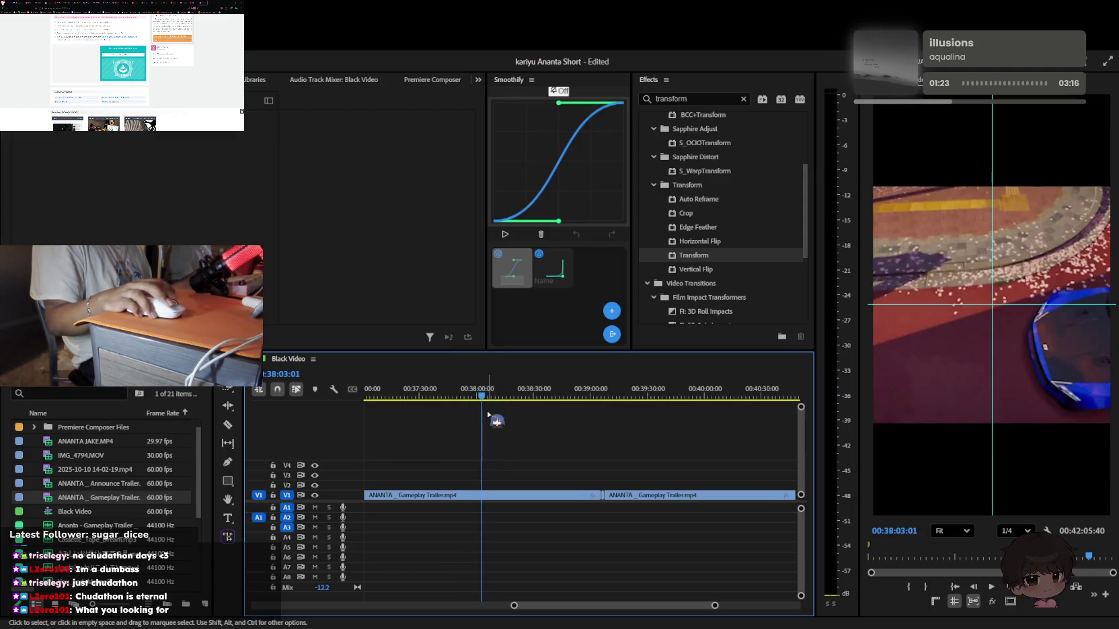
pyautogui.scroll(1, 514, 481)
pyautogui.click(499, 496)
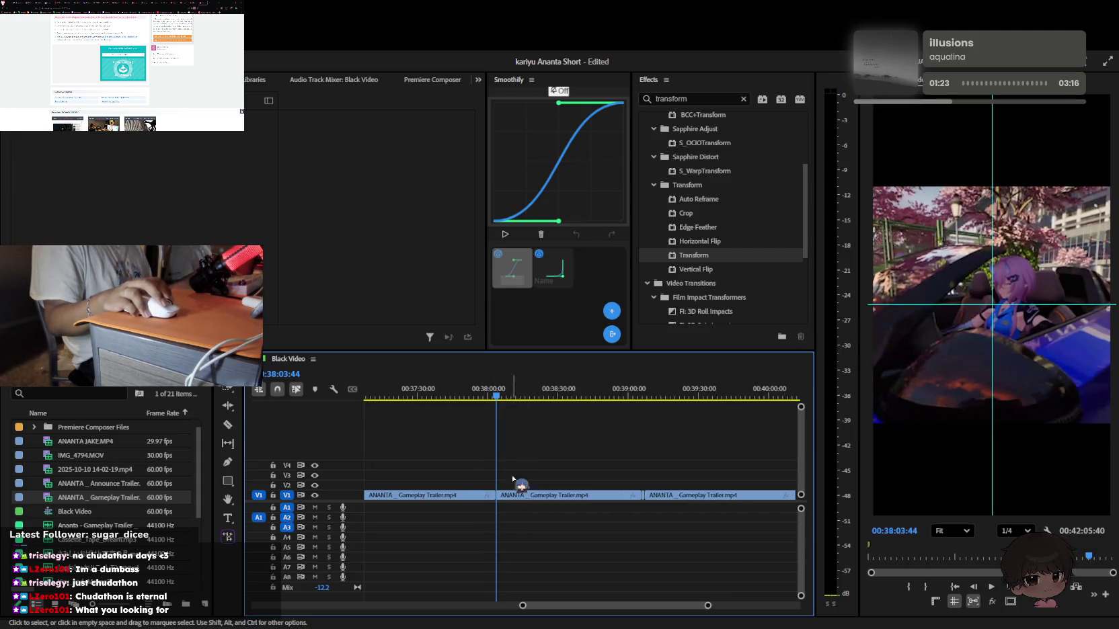
pyautogui.moveTo(506, 397); pyautogui.dragTo(500, 396)
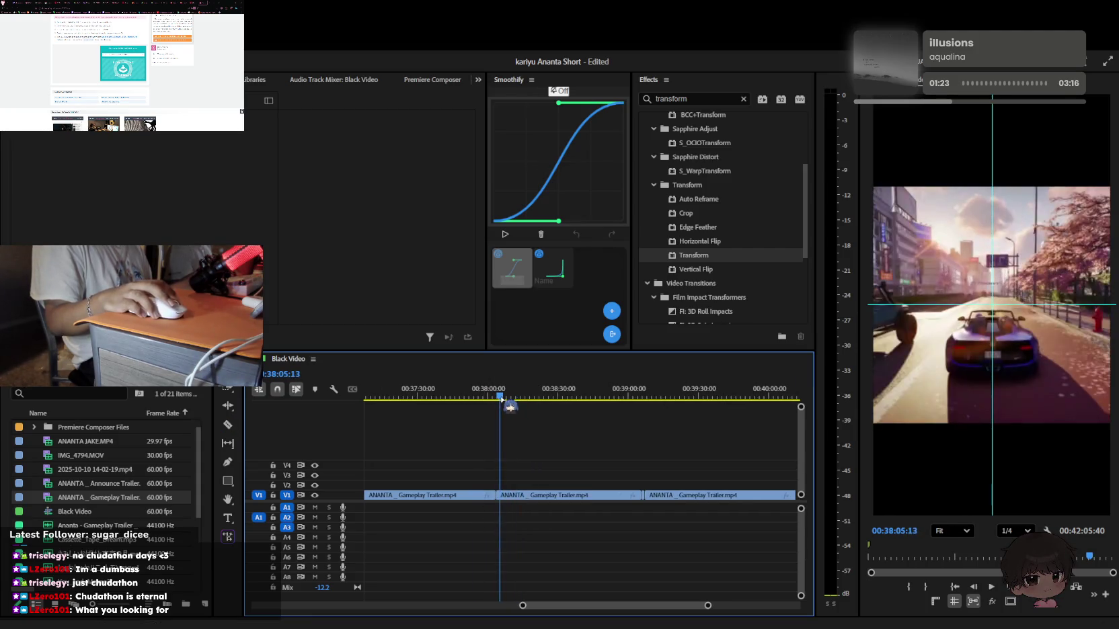
# Return the playhead to the car shot and check that trailer piece
pyautogui.scroll(2, 494, 488)
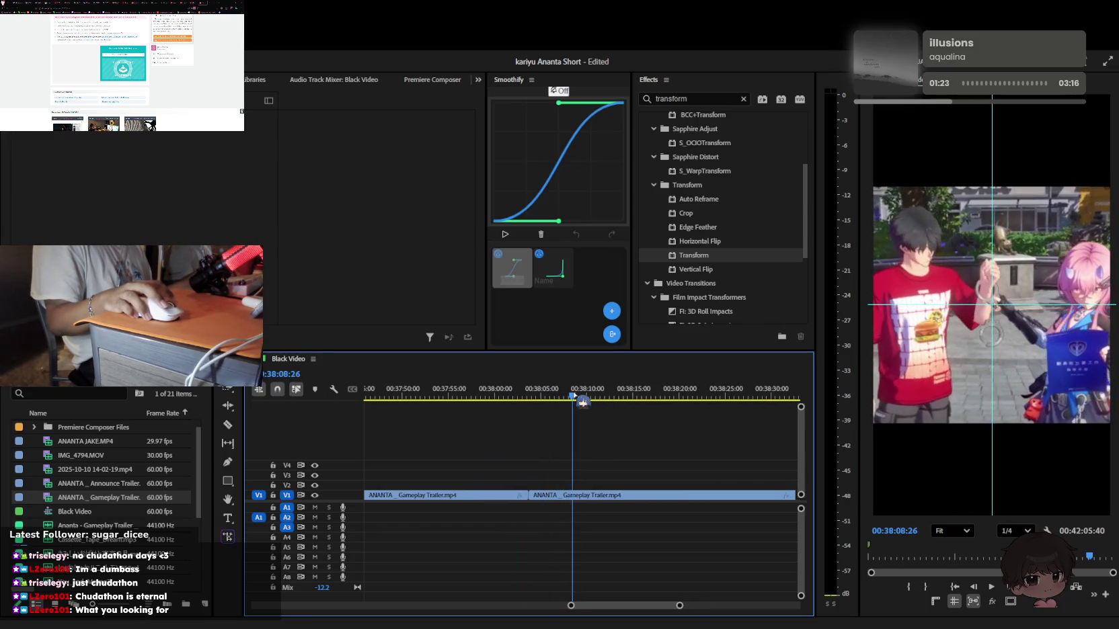
pyautogui.moveTo(582, 401); pyautogui.dragTo(548, 396)
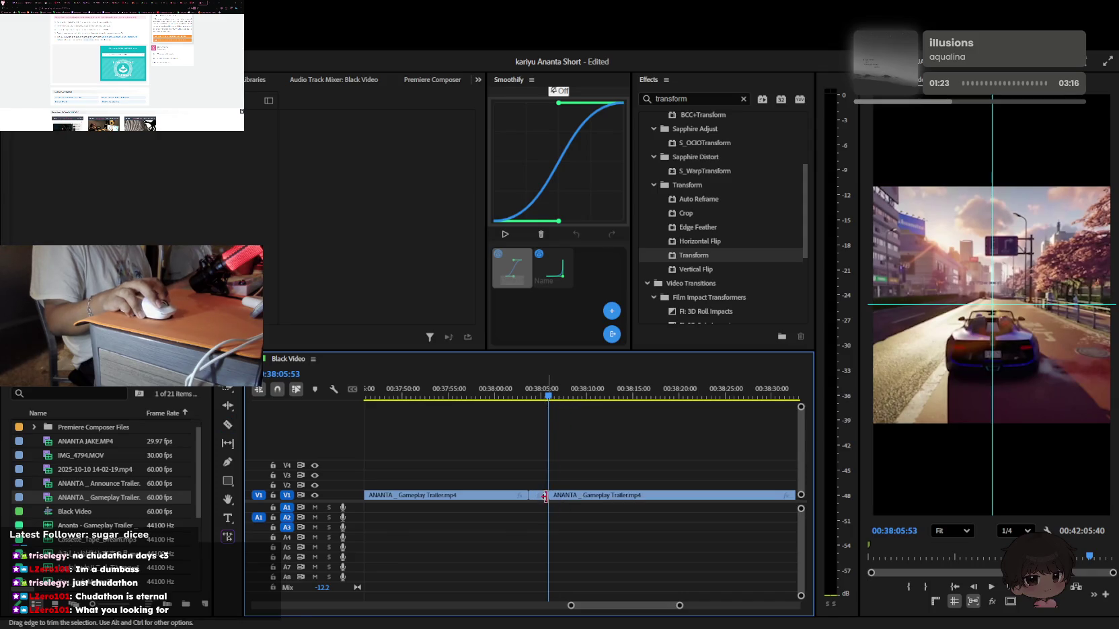
pyautogui.click(550, 496)
pyautogui.scroll(-3, 538, 500)
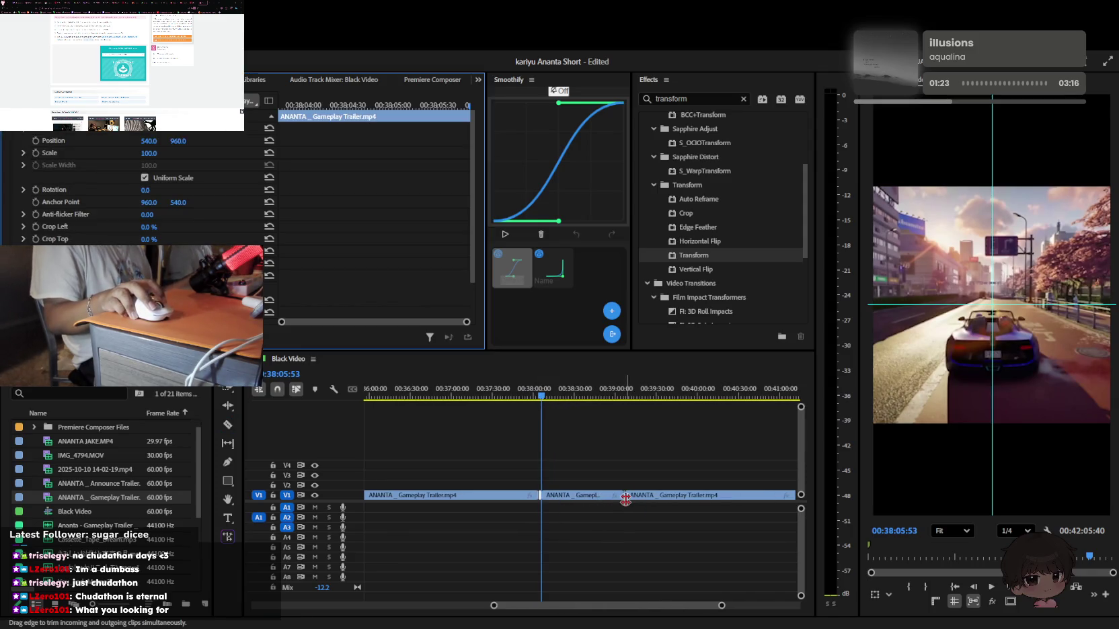
pyautogui.click(619, 501)
pyautogui.scroll(3, 586, 500)
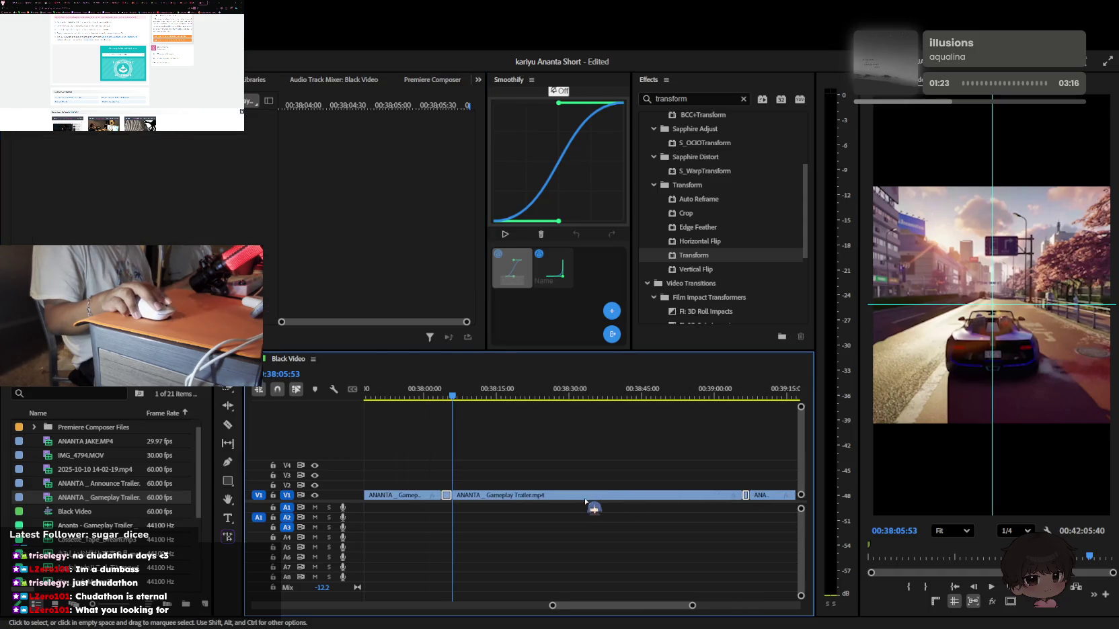
pyautogui.scroll(-5, 497, 501)
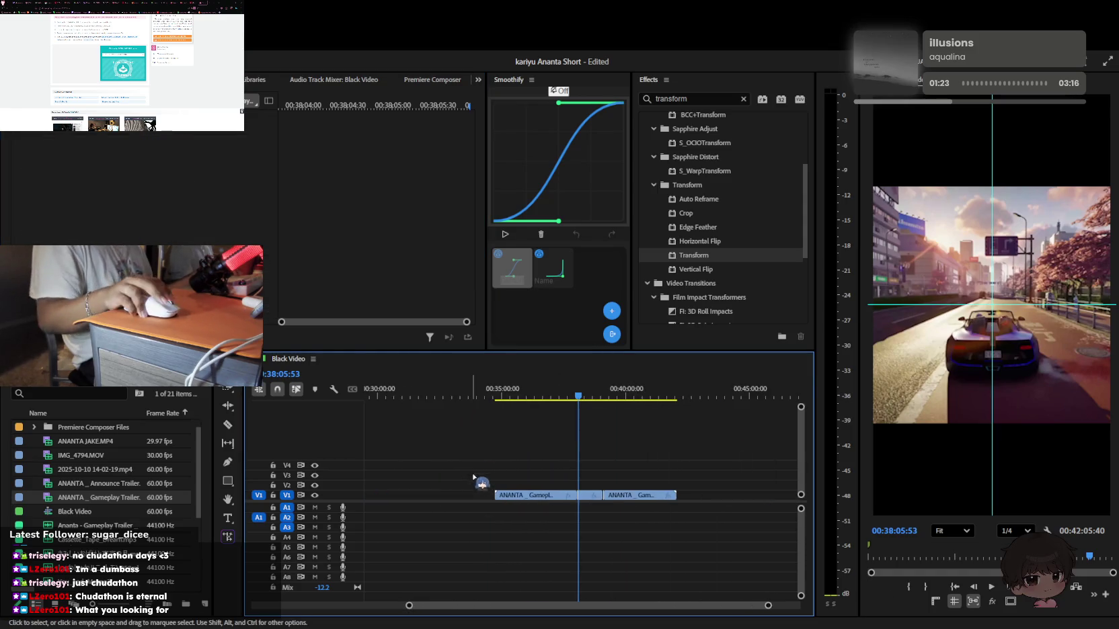
pyautogui.scroll(-5, 498, 433)
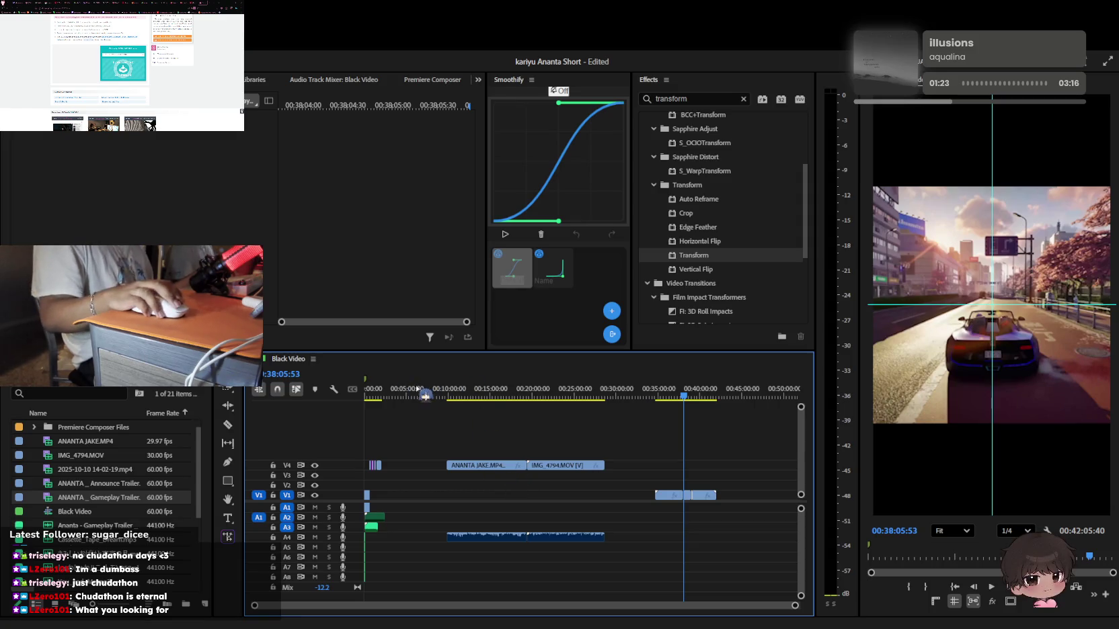
# Jump to the sequence start and trim the white V5 clip's right edge earlier
pyautogui.click(395, 388)
pyautogui.scroll(5, 399, 461)
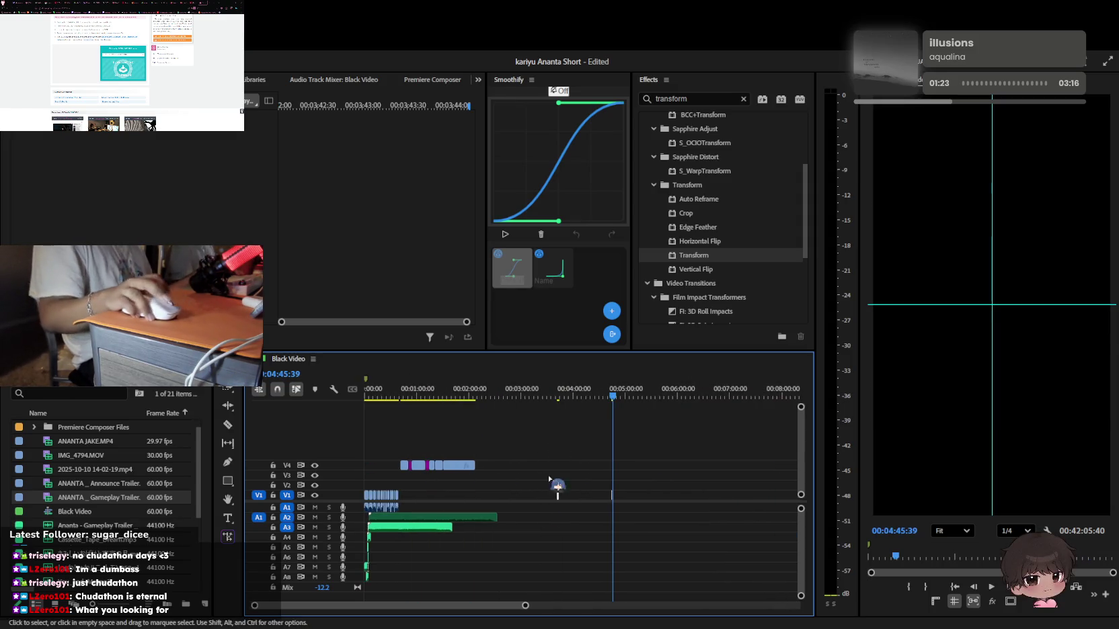
pyautogui.scroll(4, 334, 454)
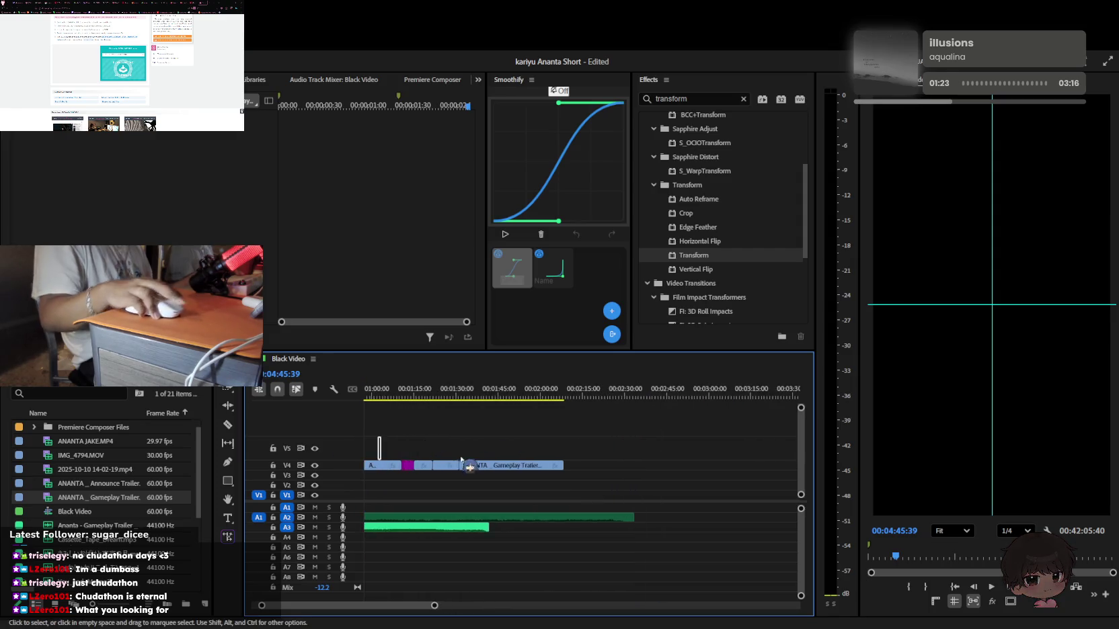
pyautogui.click(368, 389)
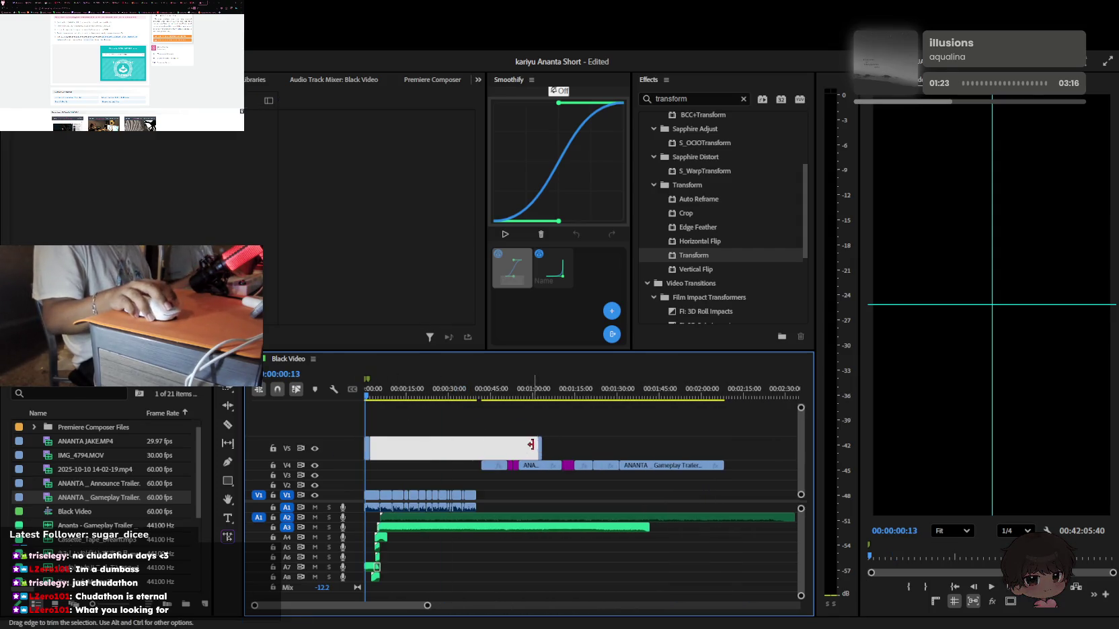
pyautogui.moveTo(541, 449); pyautogui.dragTo(375, 451)
pyautogui.scroll(6, 437, 464)
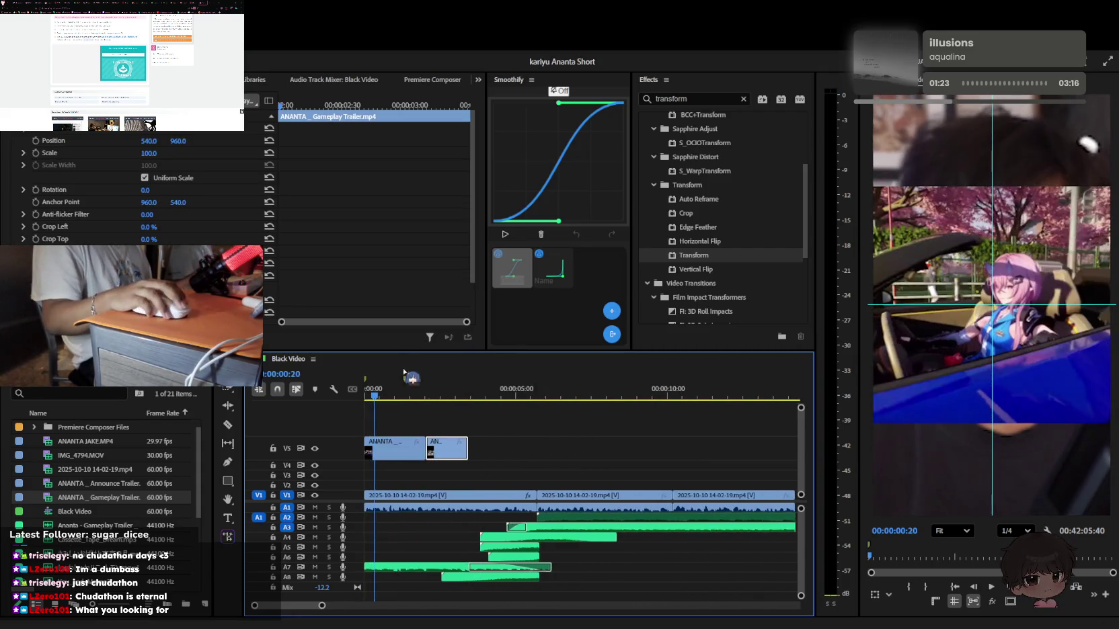
# Reset the gameplay clip's vertical position to 960 and apply Transform to it
pyautogui.click(402, 460)
pyautogui.press('space')
pyautogui.press('space')
pyautogui.click(402, 457)
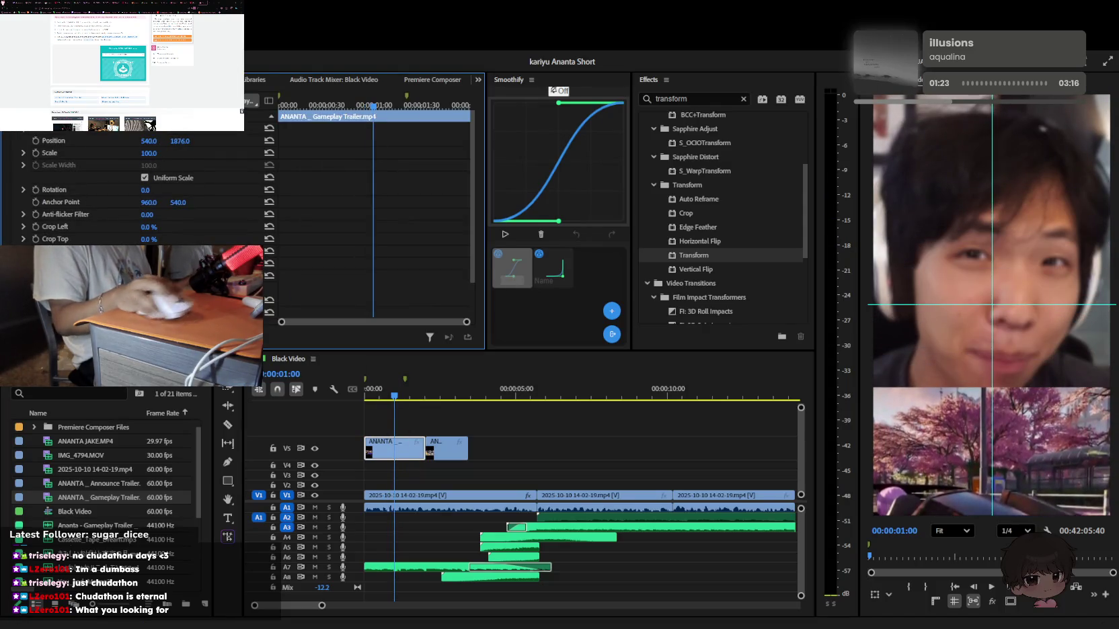
pyautogui.click(269, 140)
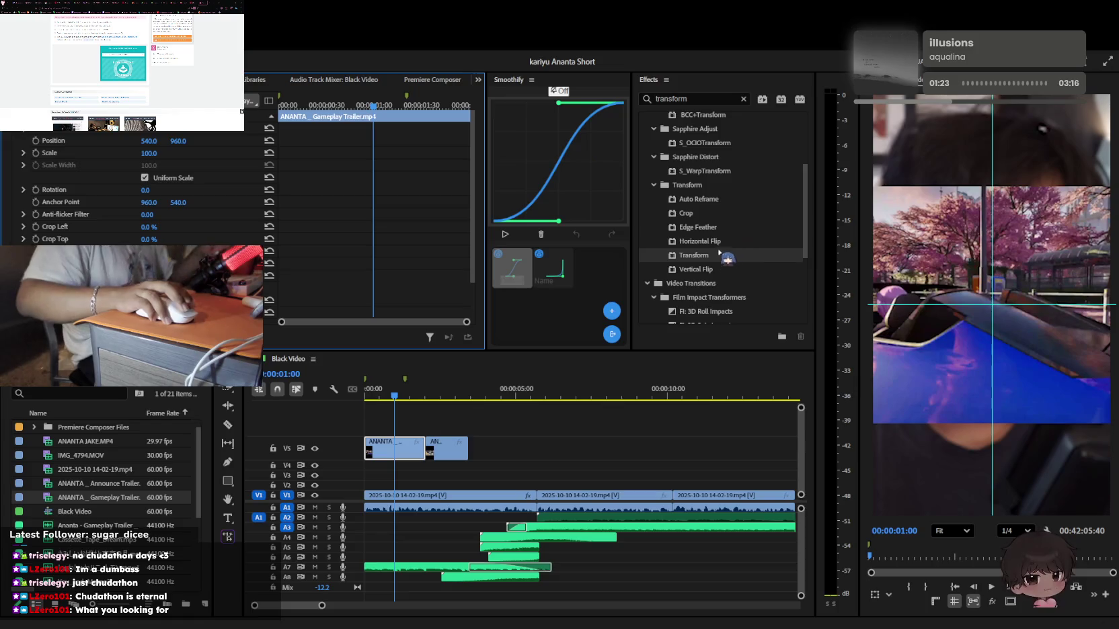
pyautogui.moveTo(694, 255); pyautogui.dragTo(399, 452)
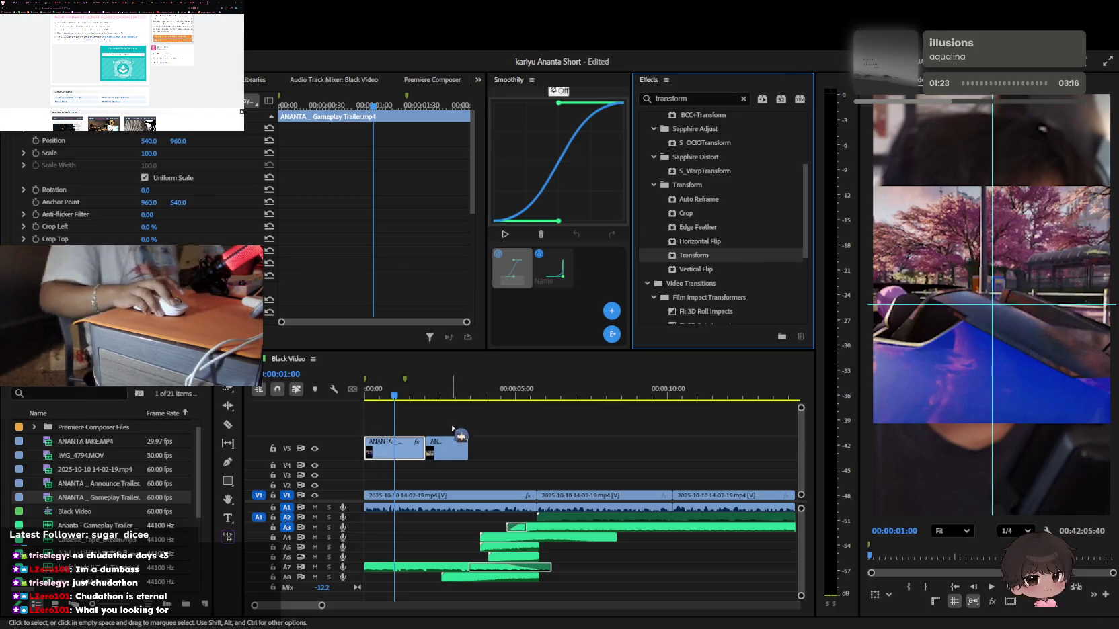
pyautogui.click(560, 462)
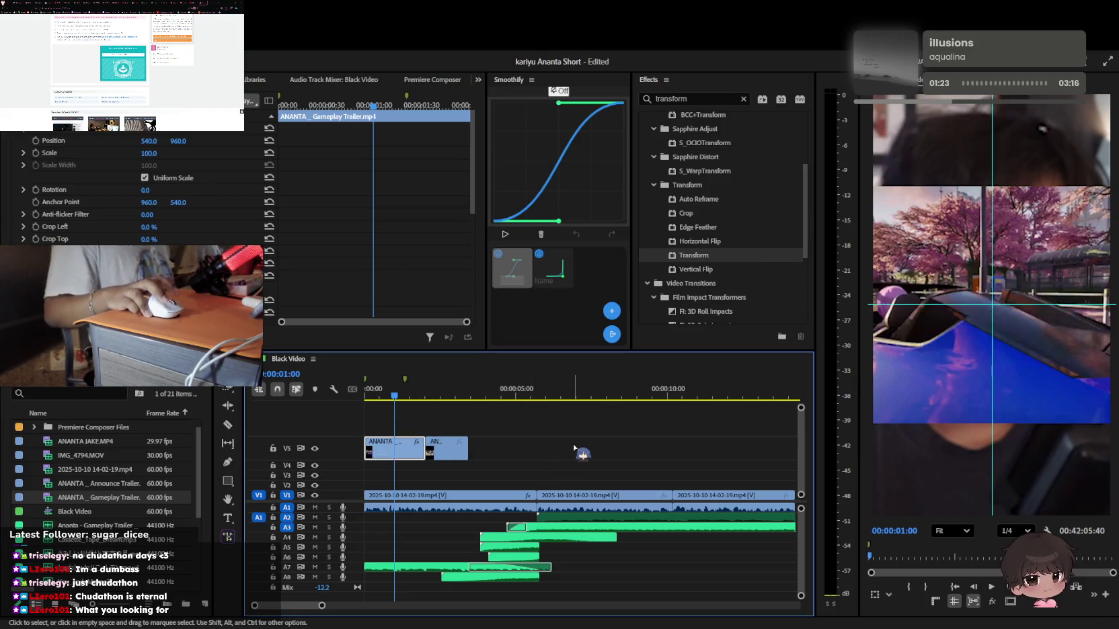
# Hide track V5 and apply Transform to the facecam clip on V1
pyautogui.click(314, 447)
pyautogui.press('Home')
pyautogui.click(447, 501)
pyautogui.press('space')
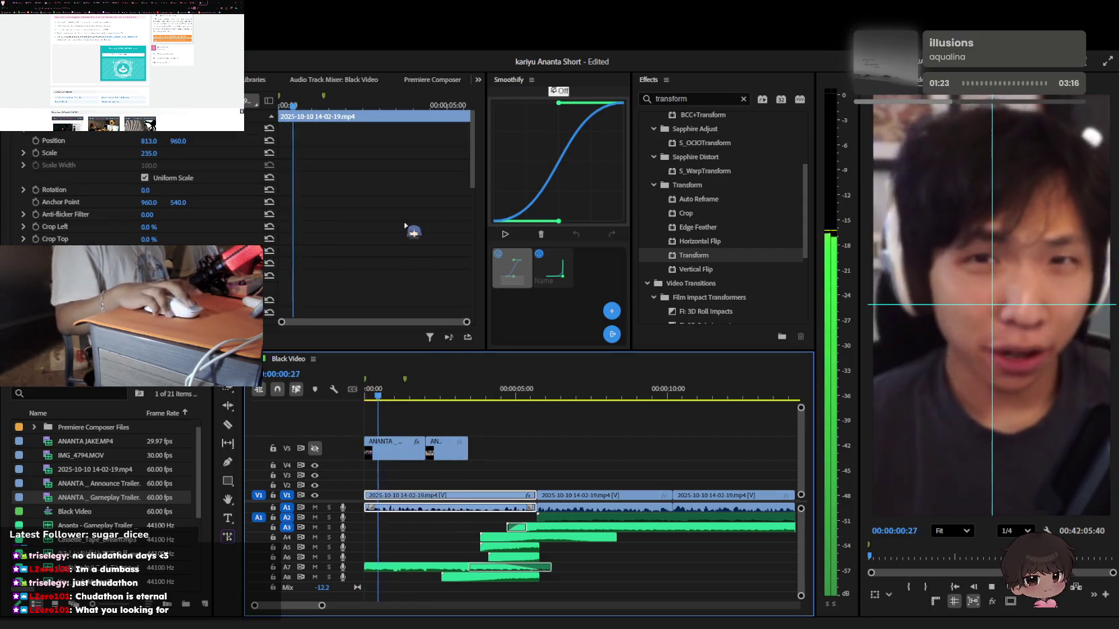
pyautogui.moveTo(692, 255)
pyautogui.mouseDown()
pyautogui.moveTo(390, 506)
pyautogui.moveTo(408, 505)
pyautogui.mouseUp()
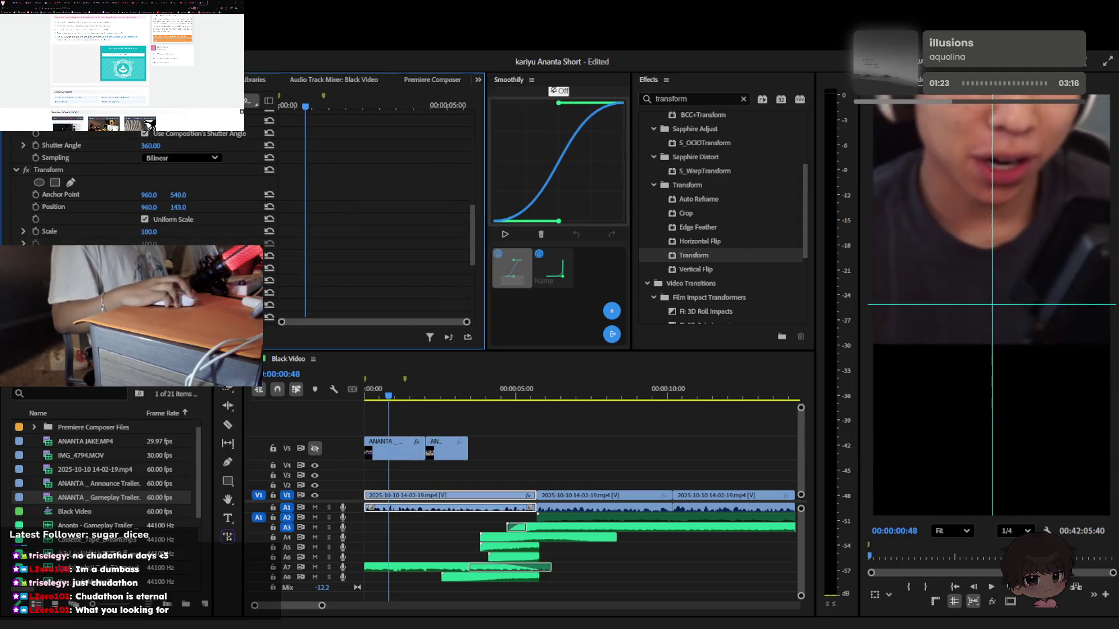
# Keyframe the facecam shrinking to 49% scale and rising to Position Y 311
pyautogui.click(387, 180)
pyautogui.press('Home')
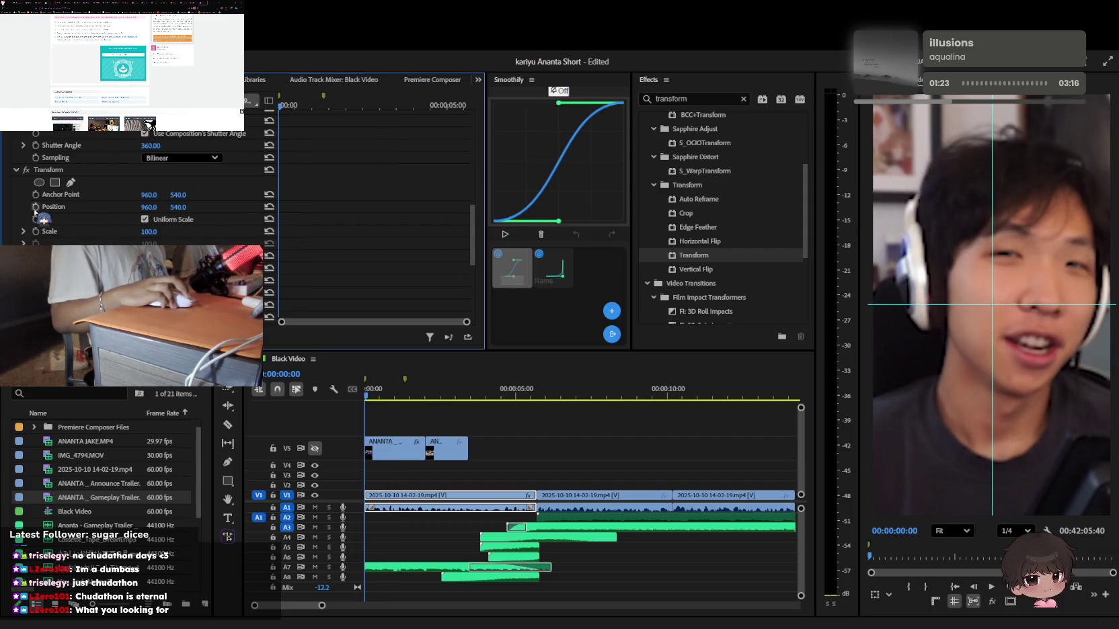
pyautogui.click(36, 232)
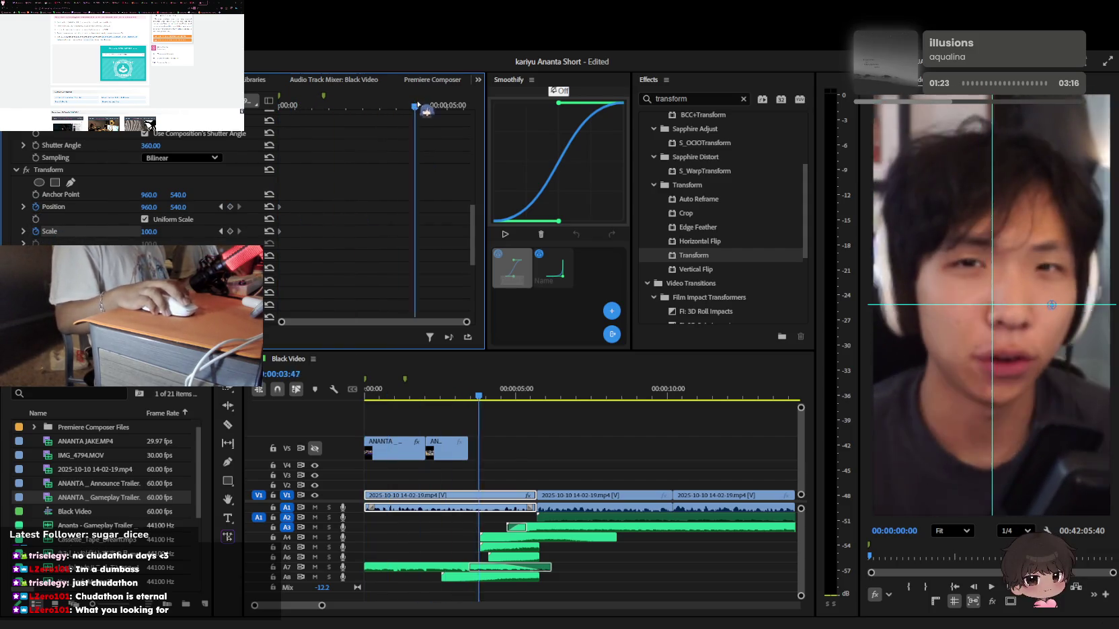
pyautogui.moveTo(356, 108); pyautogui.dragTo(446, 108)
pyautogui.moveTo(150, 231); pyautogui.dragTo(115, 231)
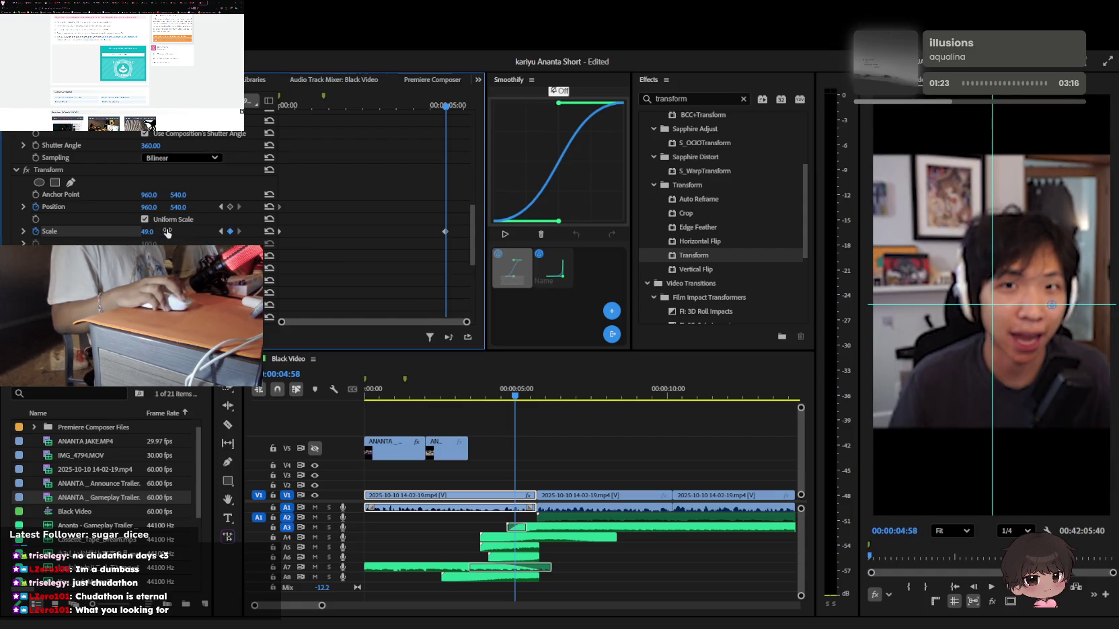
pyautogui.moveTo(178, 207); pyautogui.dragTo(24, 207)
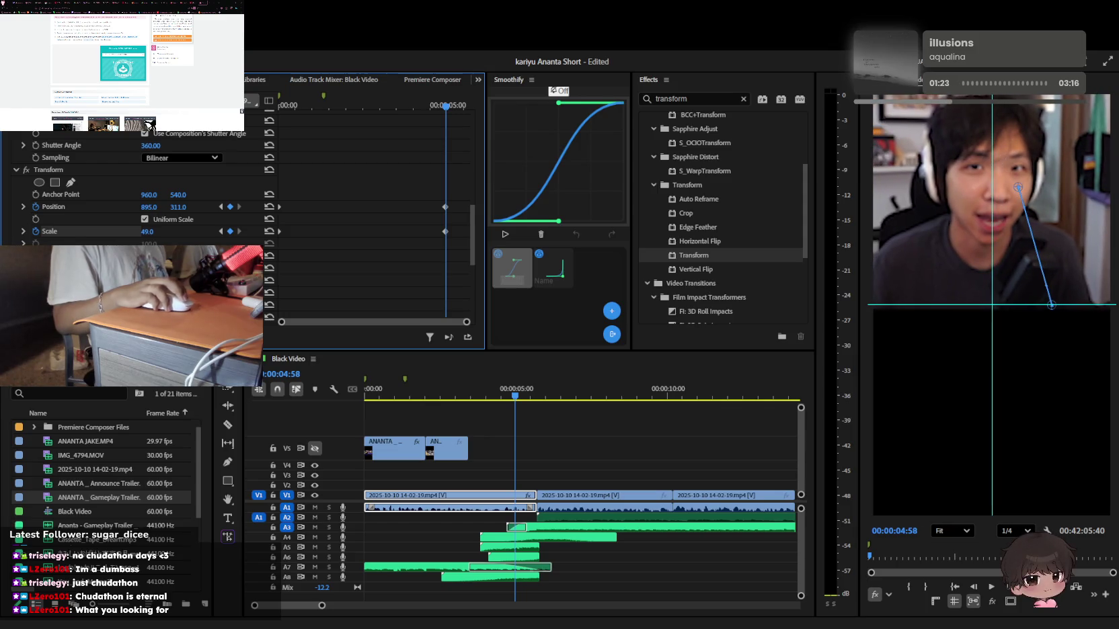
# Move the Scale and Position keyframes to about half a second and preview
pyautogui.click(373, 80)
pyautogui.moveTo(381, 95); pyautogui.dragTo(168, 220)
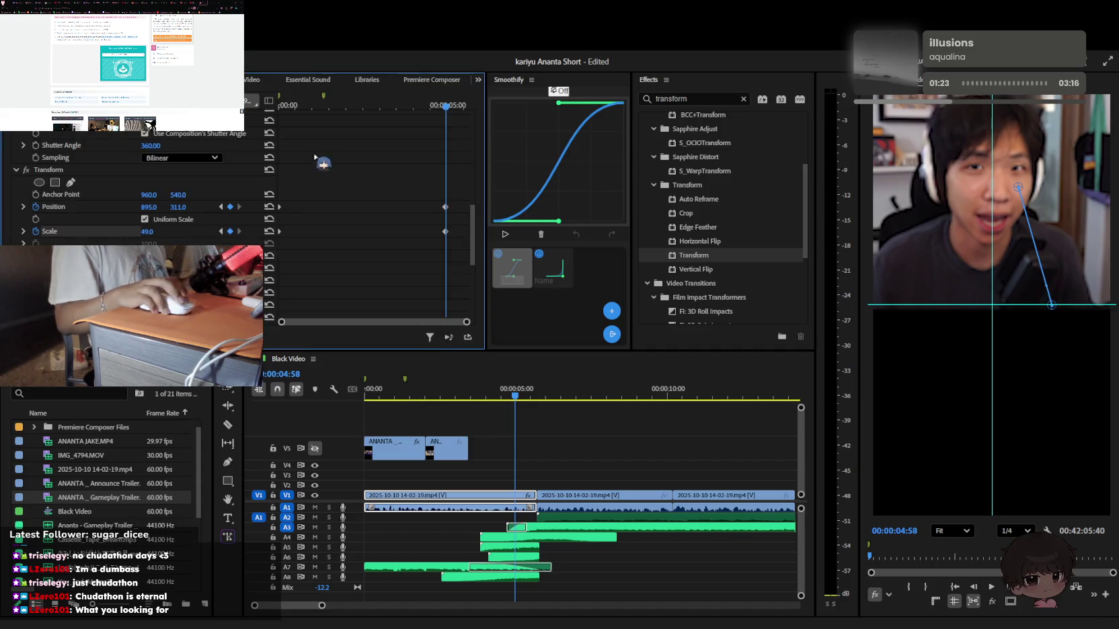
pyautogui.moveTo(422, 110); pyautogui.dragTo(306, 107)
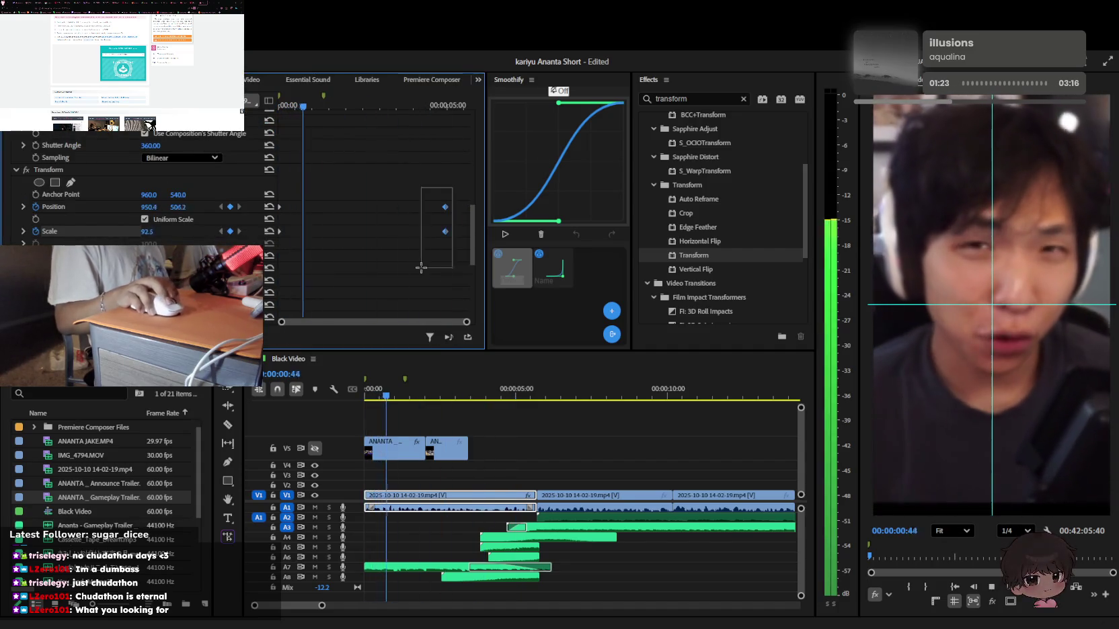
pyautogui.moveTo(444, 209); pyautogui.dragTo(302, 209)
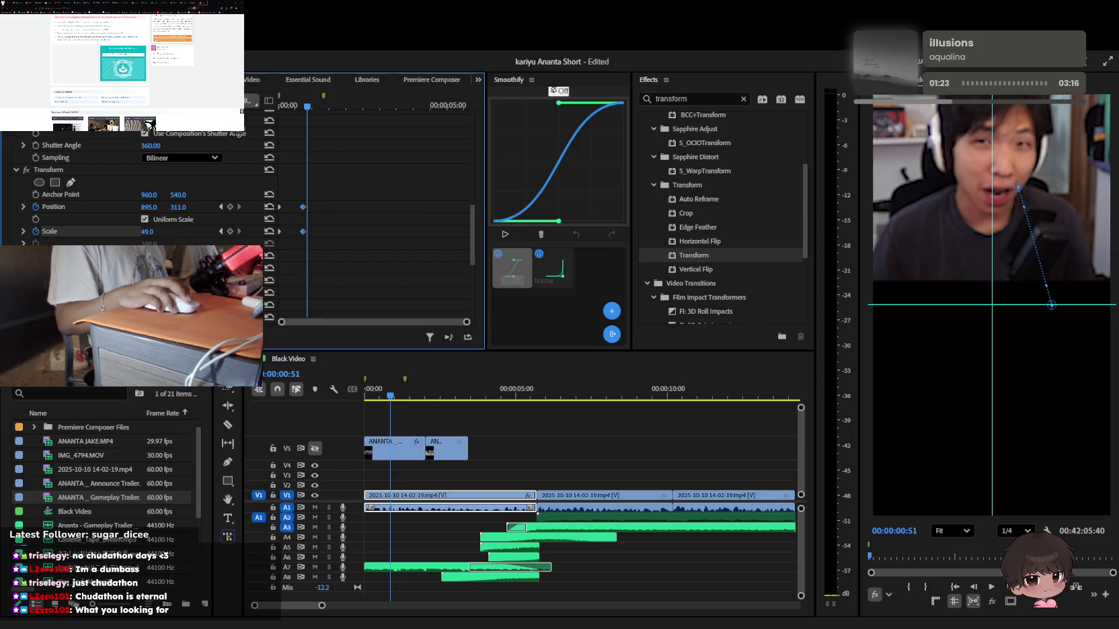
pyautogui.moveTo(326, 115); pyautogui.dragTo(306, 106)
pyautogui.press('space')
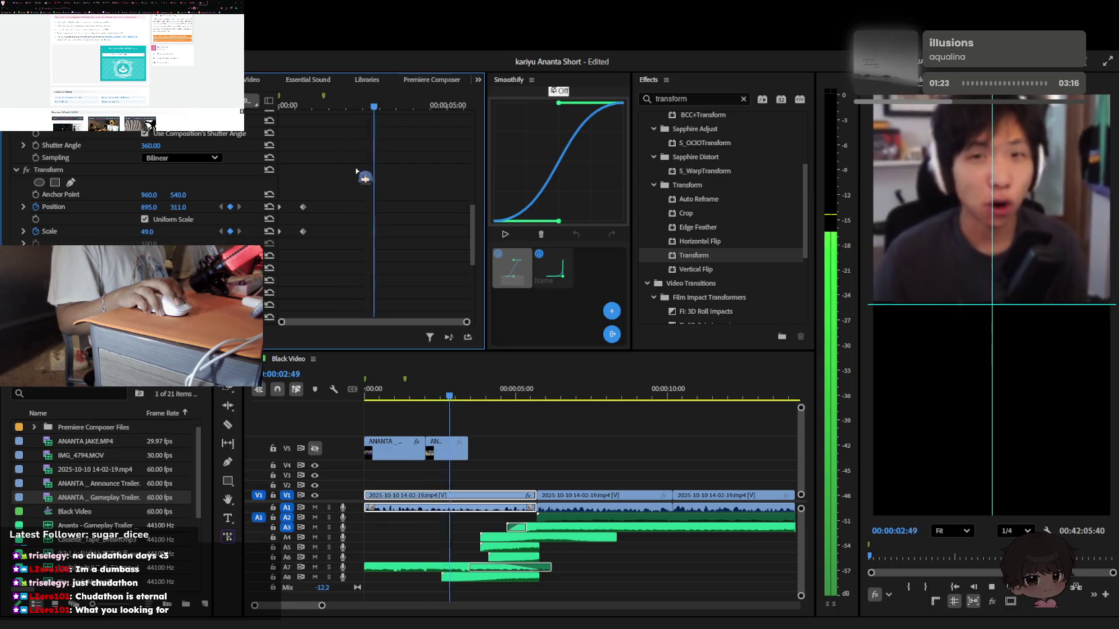
pyautogui.click(394, 104)
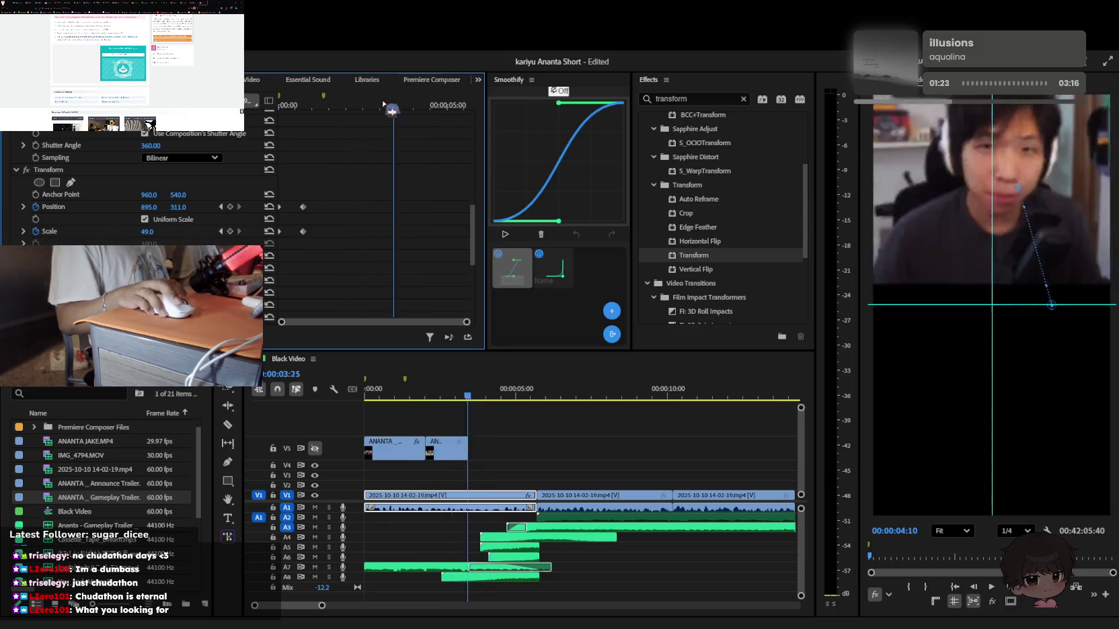
pyautogui.press('Home')
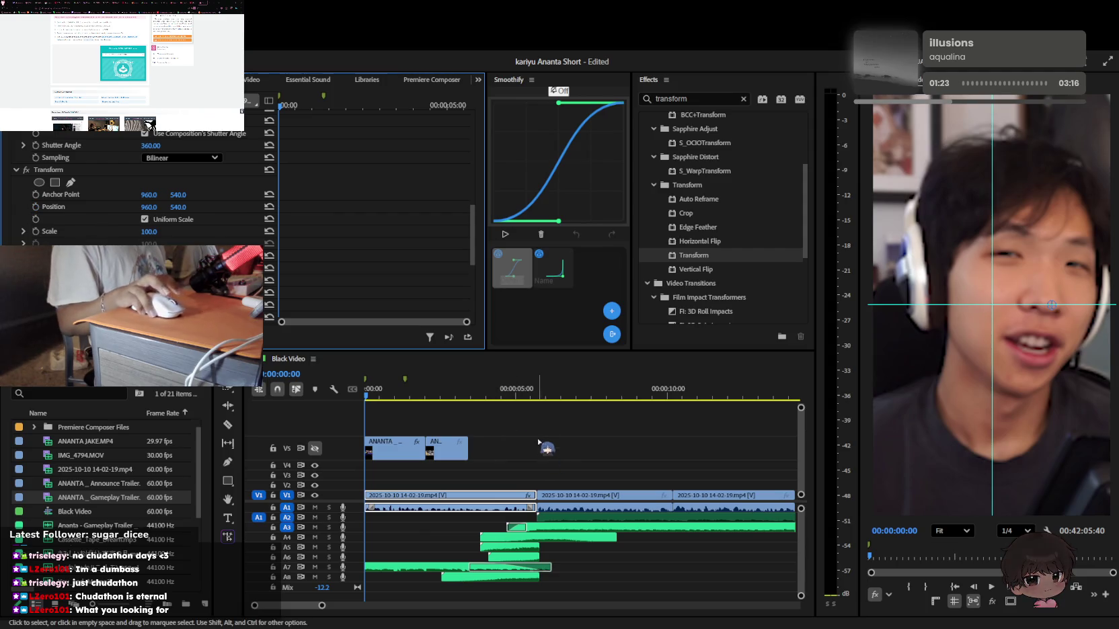
pyautogui.click(405, 460)
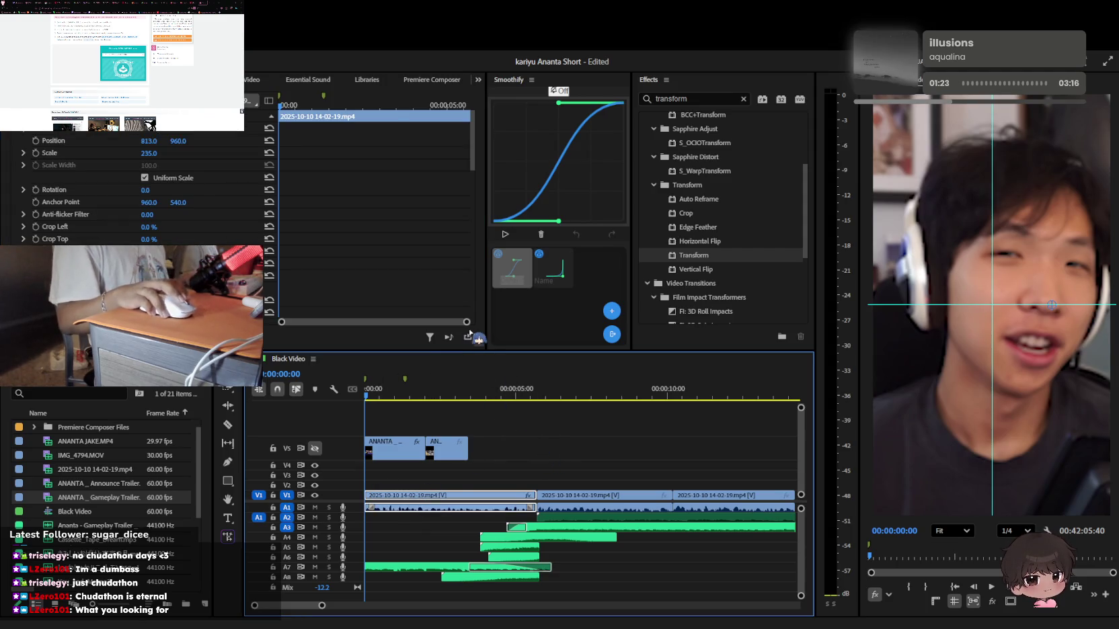
pyautogui.press('Return')
pyautogui.click(430, 501)
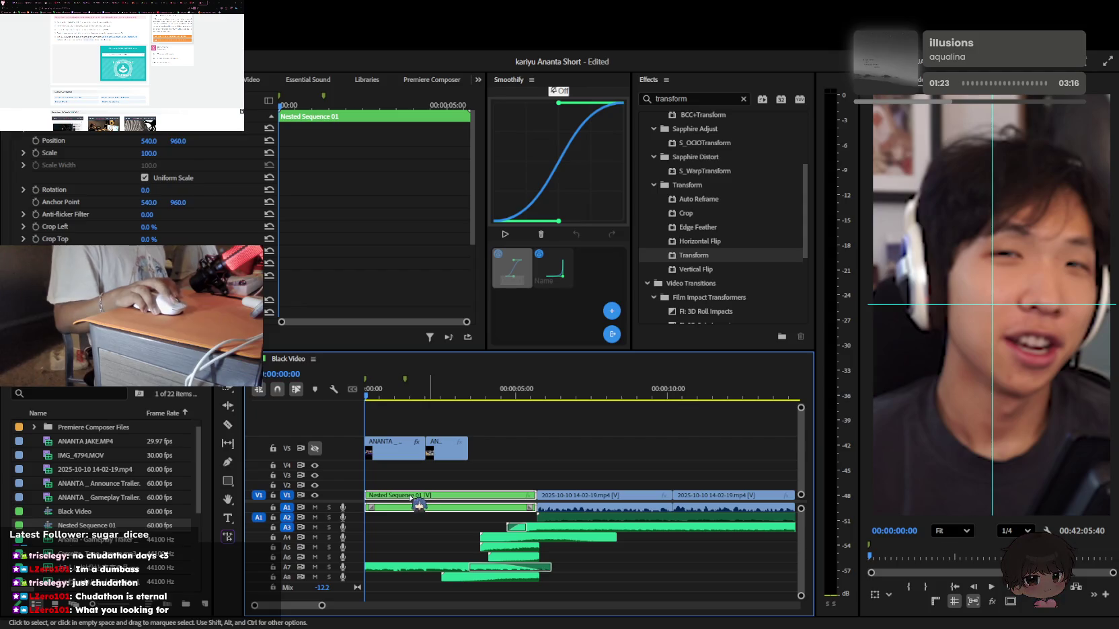
pyautogui.click(387, 457)
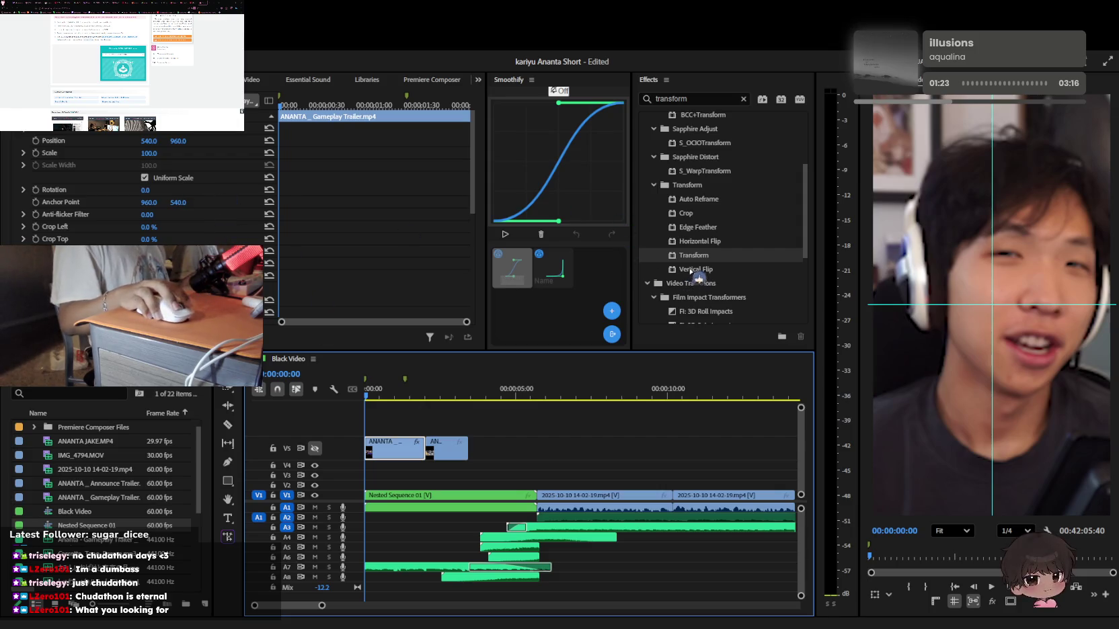
pyautogui.moveTo(694, 256); pyautogui.dragTo(444, 496)
pyautogui.scroll(-10, 284, 273)
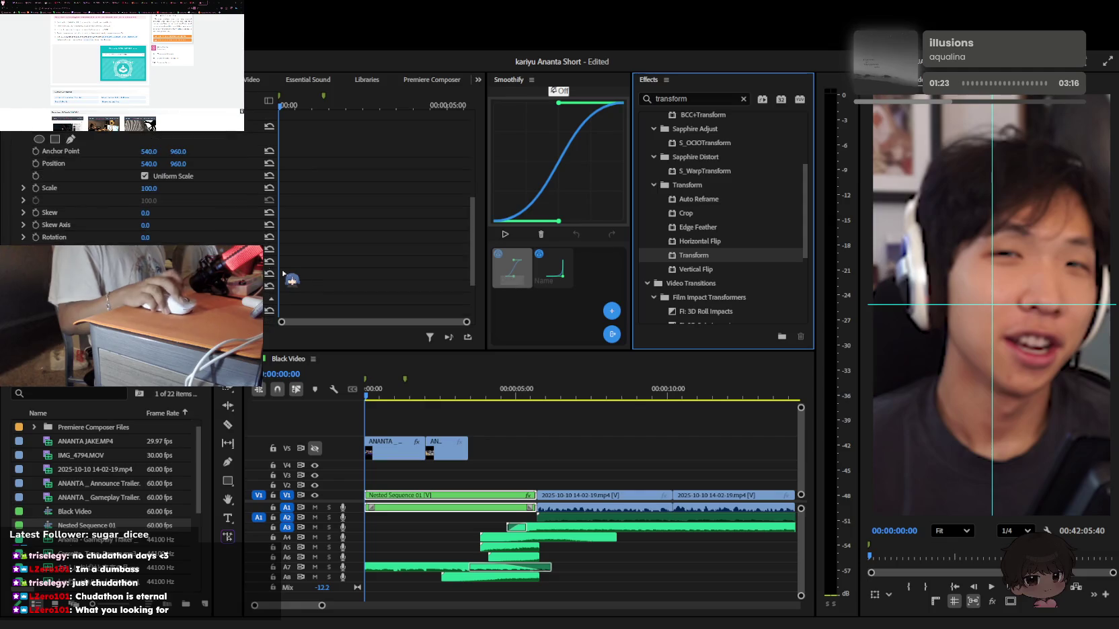
pyautogui.click(36, 187)
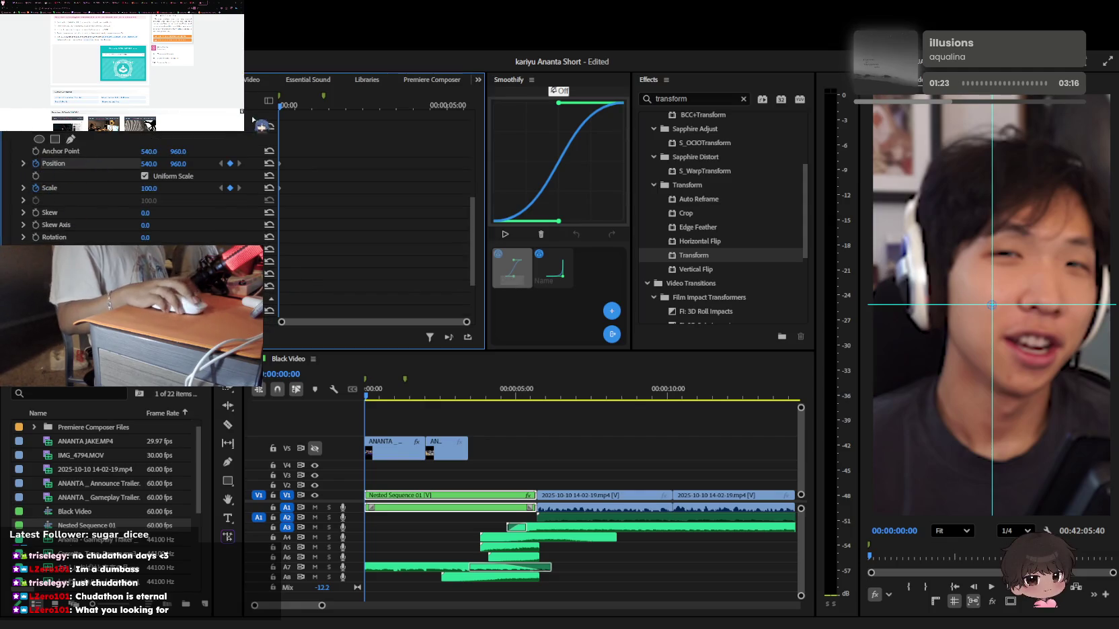
pyautogui.click(302, 106)
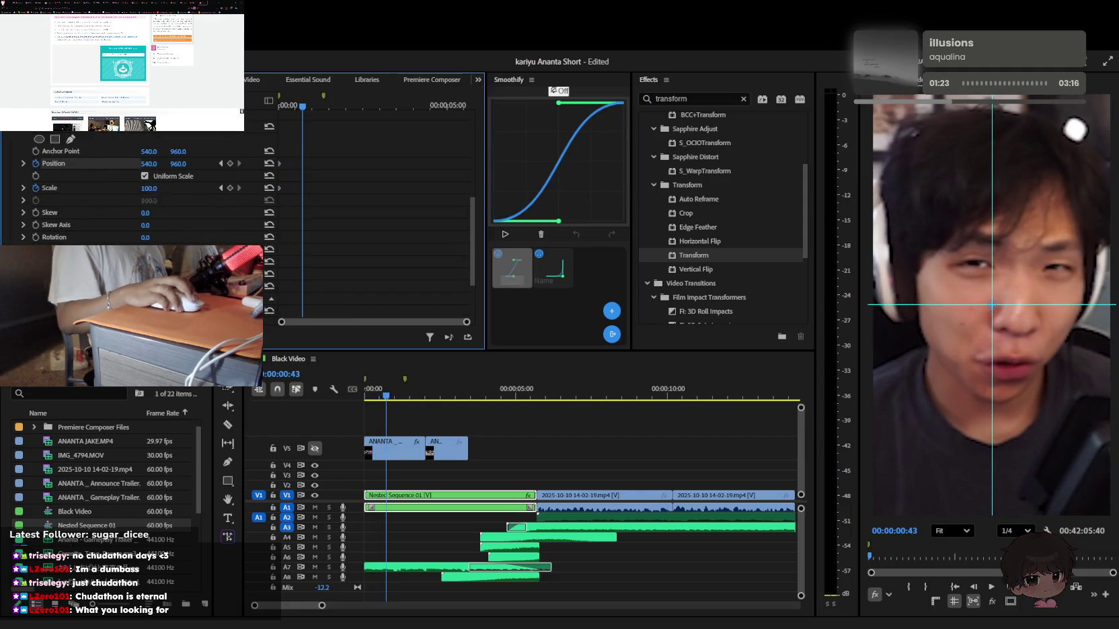
pyautogui.moveTo(150, 194); pyautogui.dragTo(121, 195)
pyautogui.hotkey('ctrl', 'z')
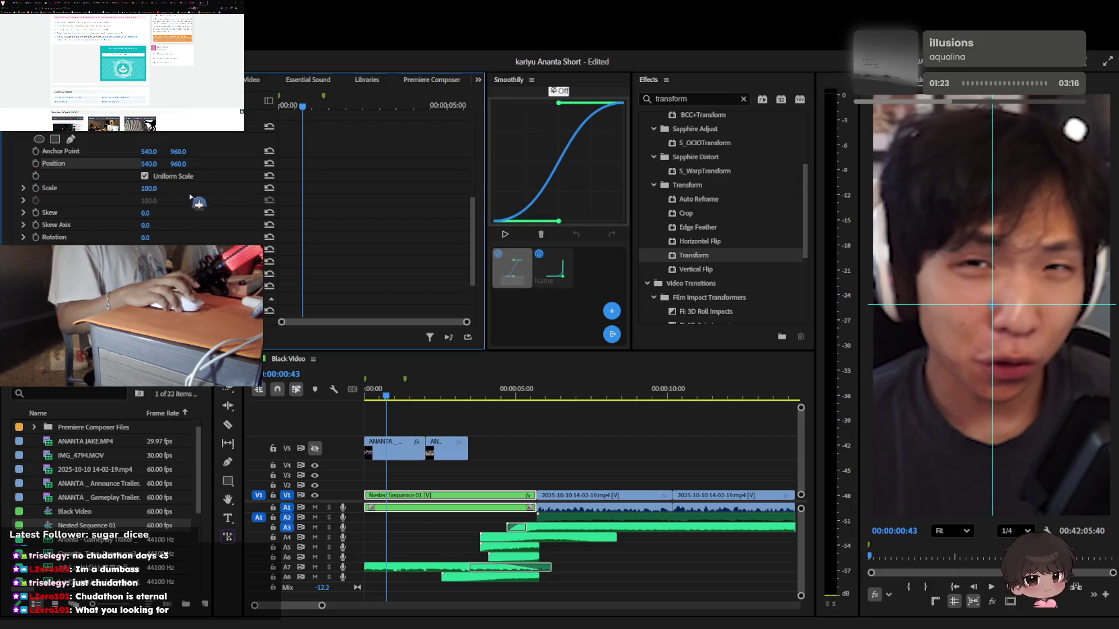
pyautogui.hotkey('ctrl', 'z')
pyautogui.click(452, 495)
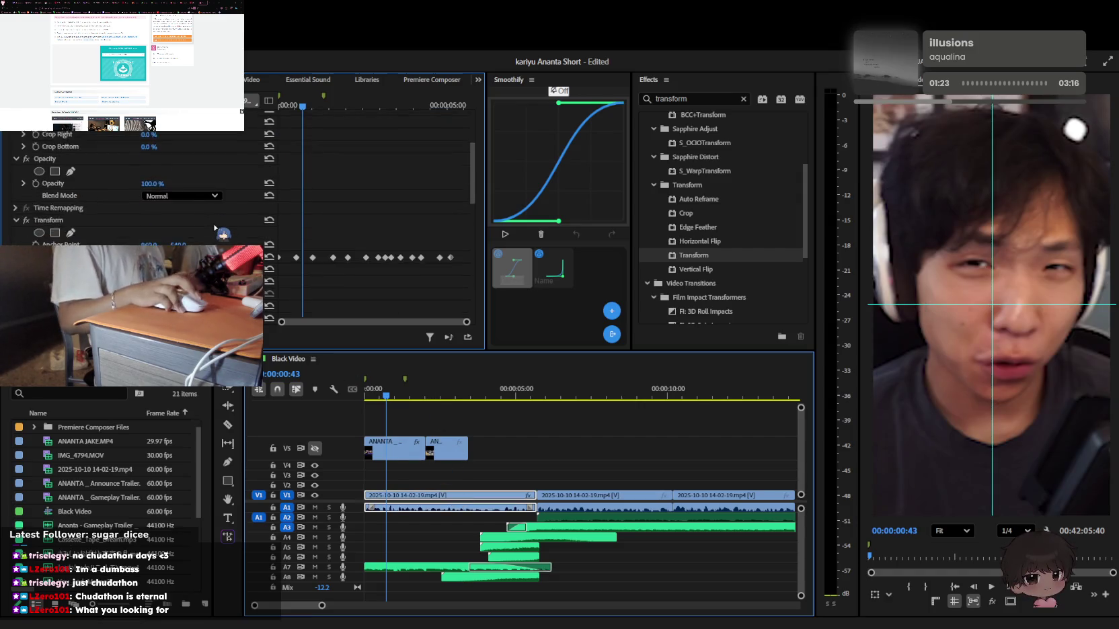
pyautogui.scroll(3, 216, 232)
# Crop 21% off the facecam's bottom and bring up its motion settings
pyautogui.moveTo(148, 205)
pyautogui.mouseDown()
pyautogui.moveTo(177, 205)
pyautogui.moveTo(159, 205)
pyautogui.mouseUp()
pyautogui.moveTo(404, 393); pyautogui.dragTo(344, 389)
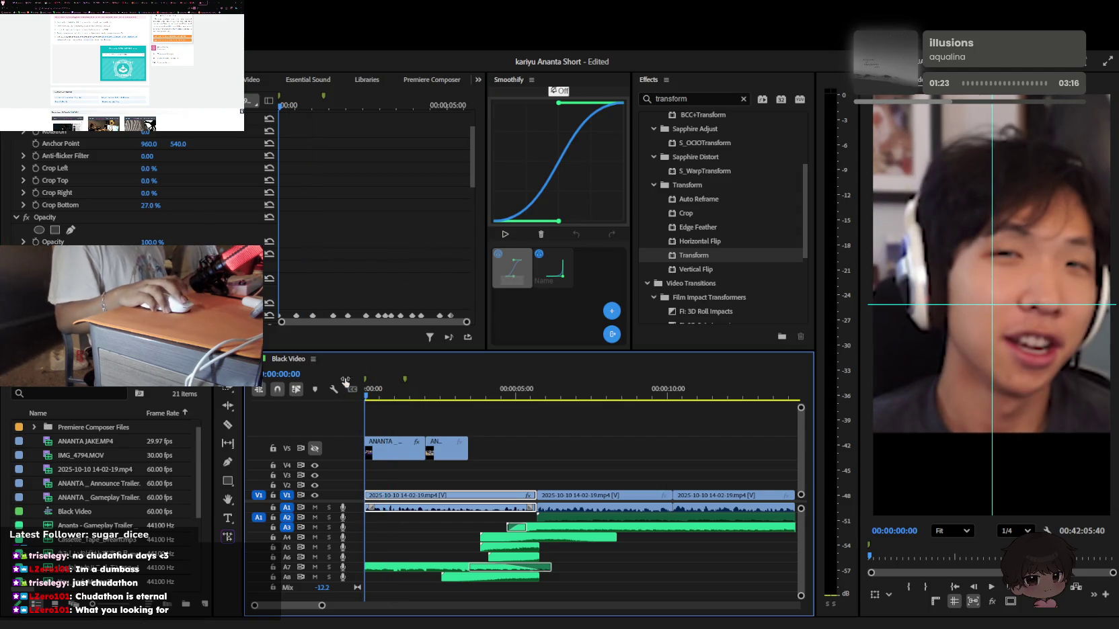
pyautogui.scroll(3, 235, 214)
pyautogui.click(294, 124)
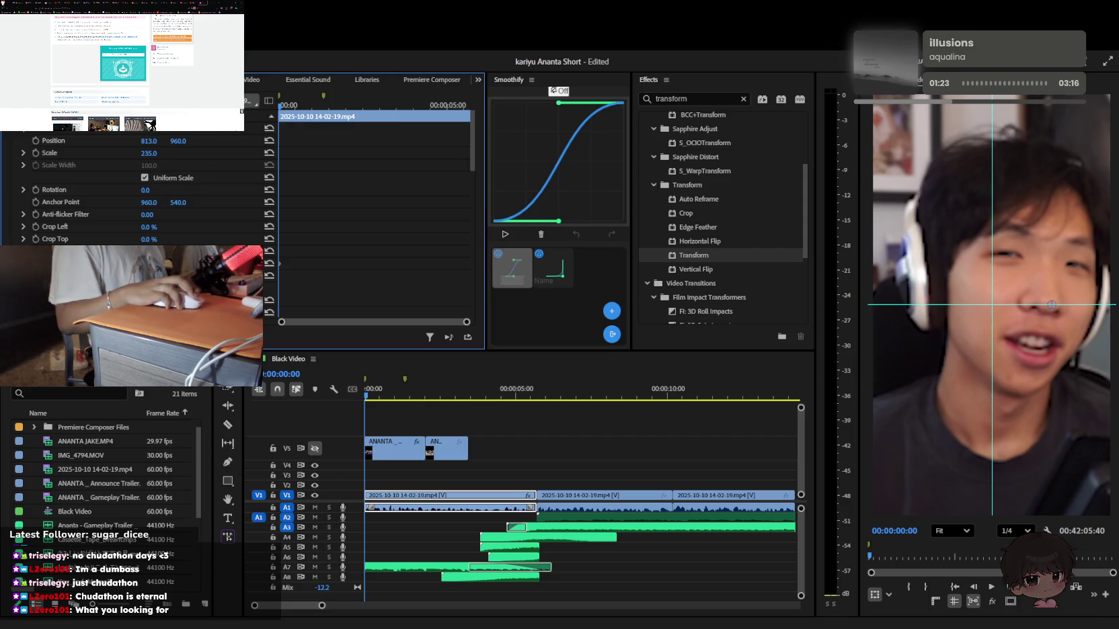
pyautogui.scroll(-5, 135, 188)
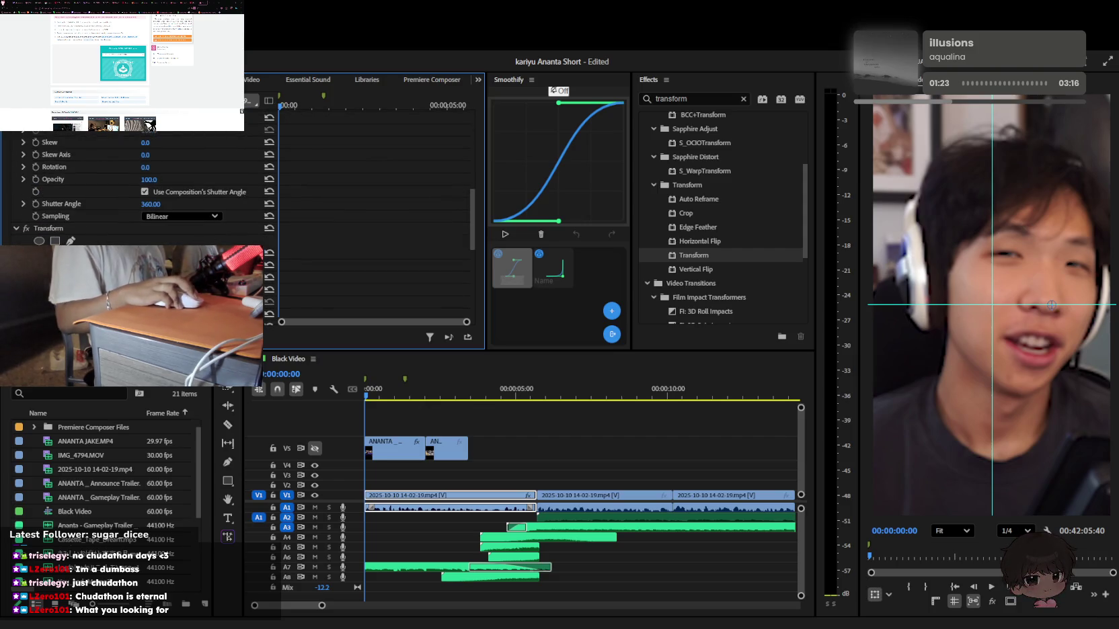
# At about 0:45, add a smaller scale keyframe and crop the bottom to 58%
pyautogui.moveTo(283, 105); pyautogui.dragTo(303, 106)
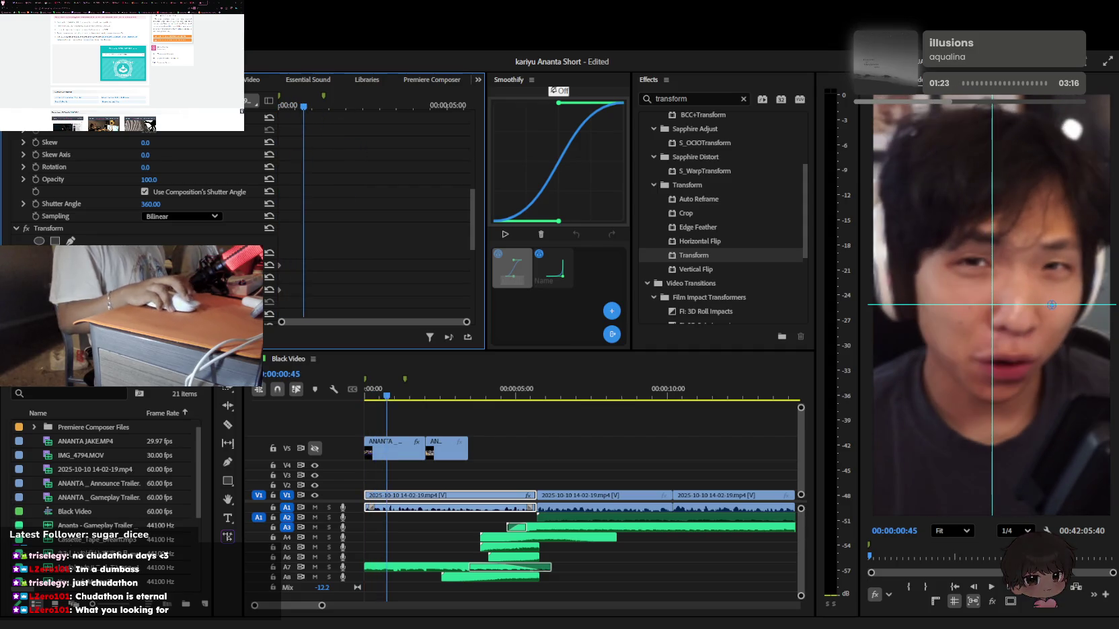
pyautogui.moveTo(144, 290)
pyautogui.mouseDown()
pyautogui.moveTo(124, 290)
pyautogui.moveTo(125, 266)
pyautogui.mouseUp()
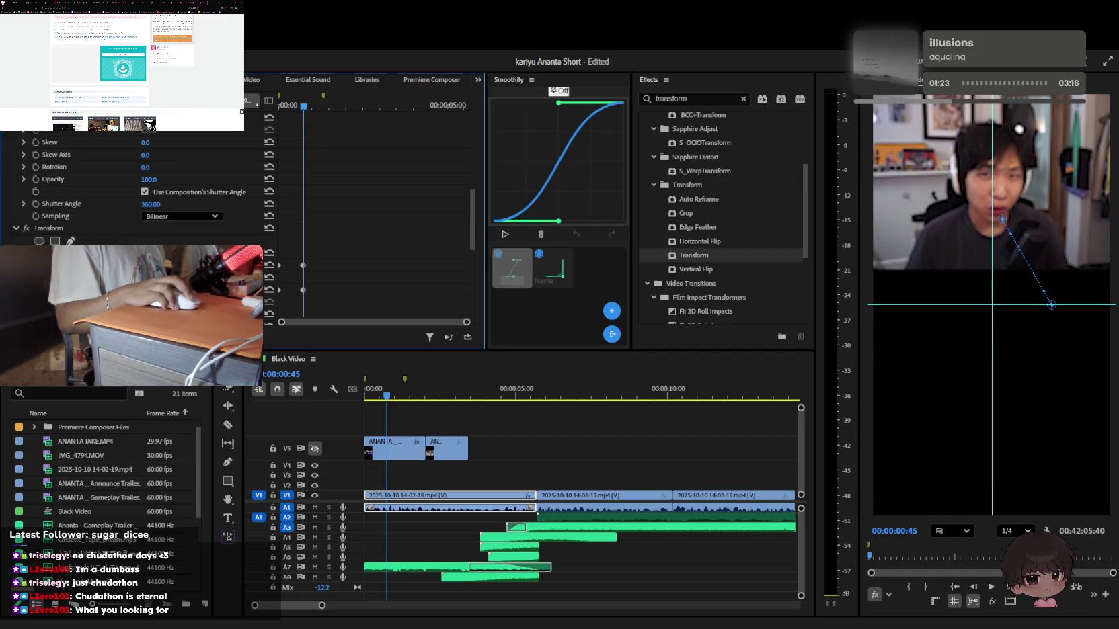
pyautogui.scroll(5, 474, 187)
pyautogui.scroll(3, 476, 187)
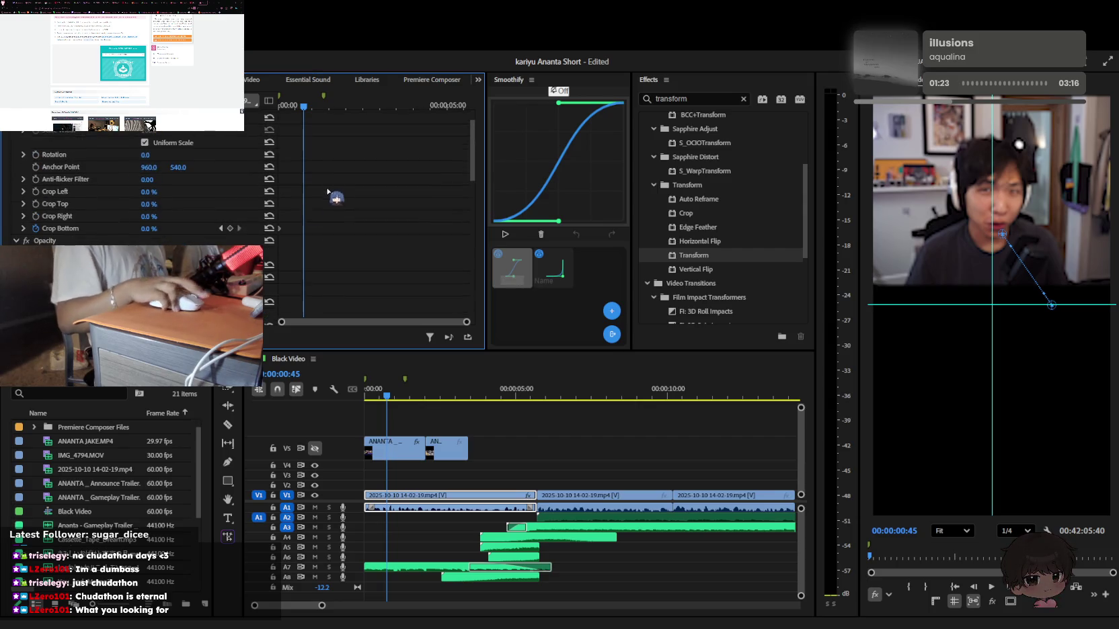
pyautogui.moveTo(149, 228); pyautogui.dragTo(184, 229)
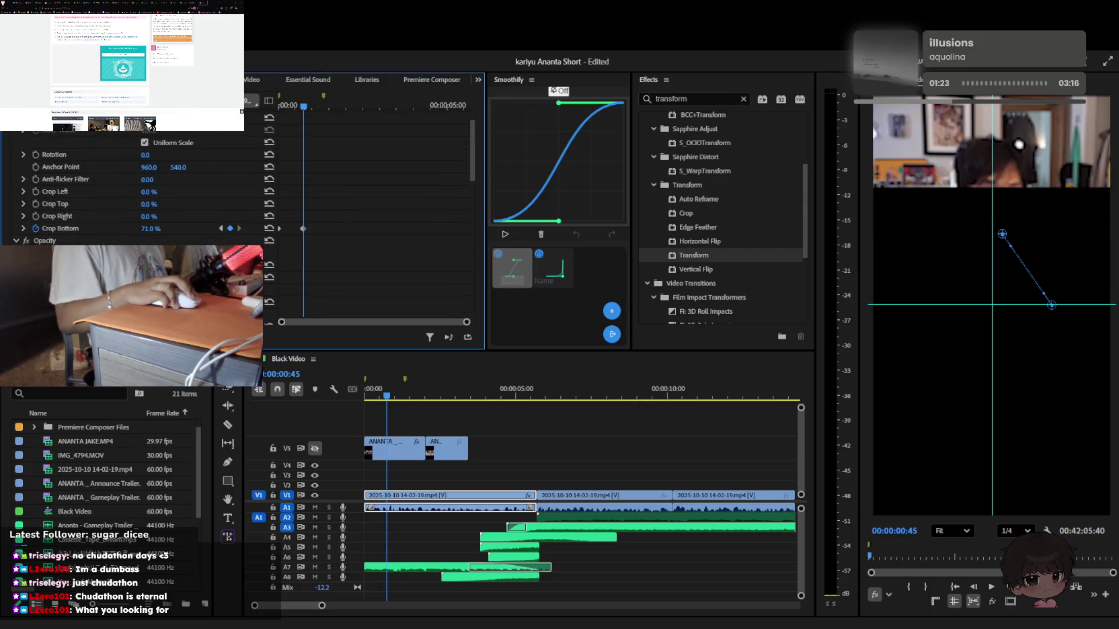
pyautogui.press('space')
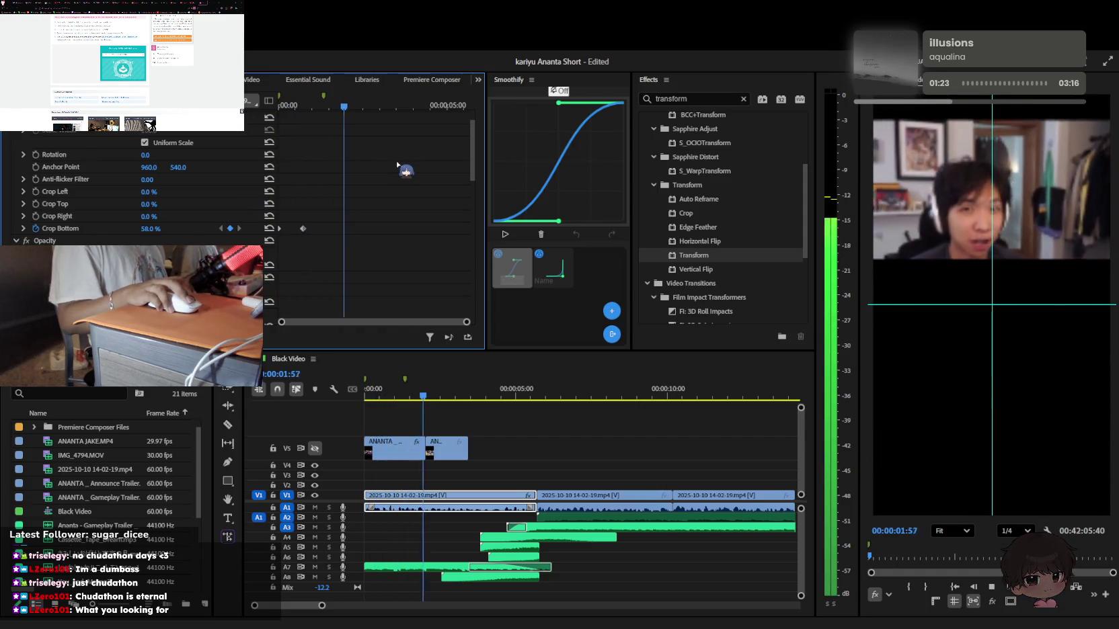
pyautogui.press('space')
# Turn off the Crop Bottom animation and reduce its crop amount
pyautogui.click(33, 229)
pyautogui.moveTo(150, 229); pyautogui.dragTo(121, 229)
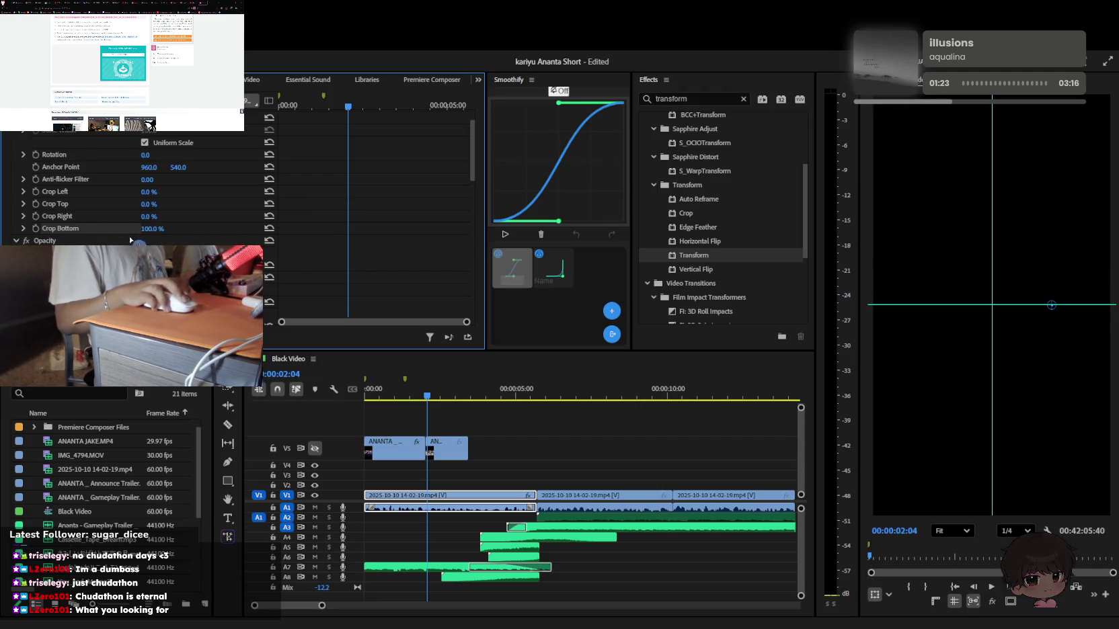
pyautogui.moveTo(353, 128)
pyautogui.mouseDown()
pyautogui.moveTo(333, 112)
pyautogui.moveTo(346, 102)
pyautogui.mouseUp()
pyautogui.scroll(3, 333, 244)
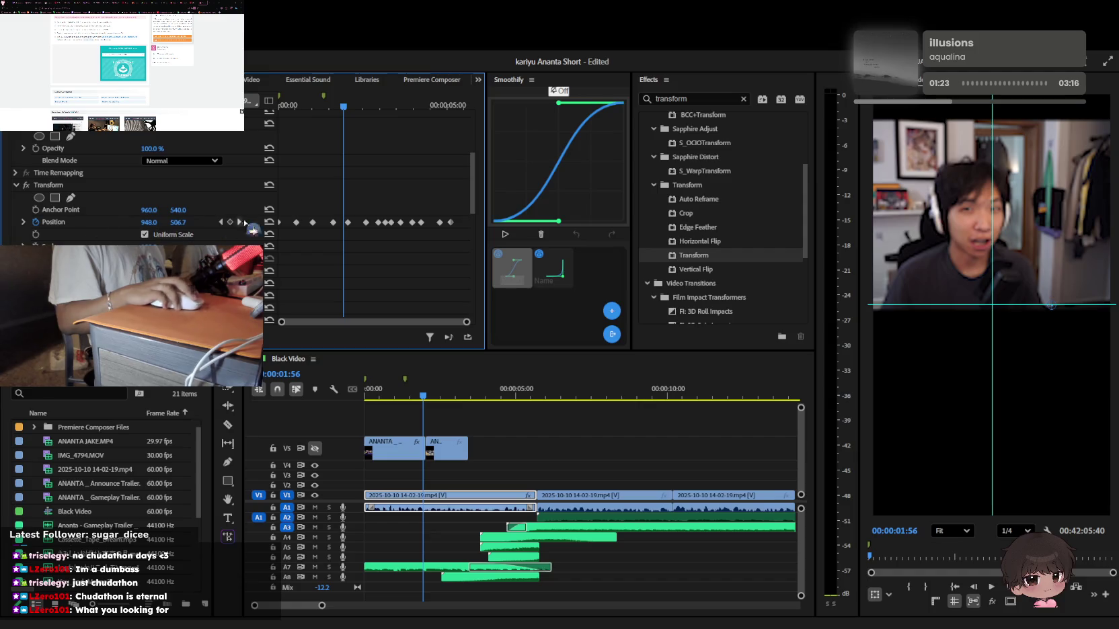
# Undo the old facecam Position keyframes, raise it toward Y 317, and preview
pyautogui.moveTo(347, 113)
pyautogui.mouseDown()
pyautogui.moveTo(435, 106)
pyautogui.moveTo(289, 106)
pyautogui.mouseUp()
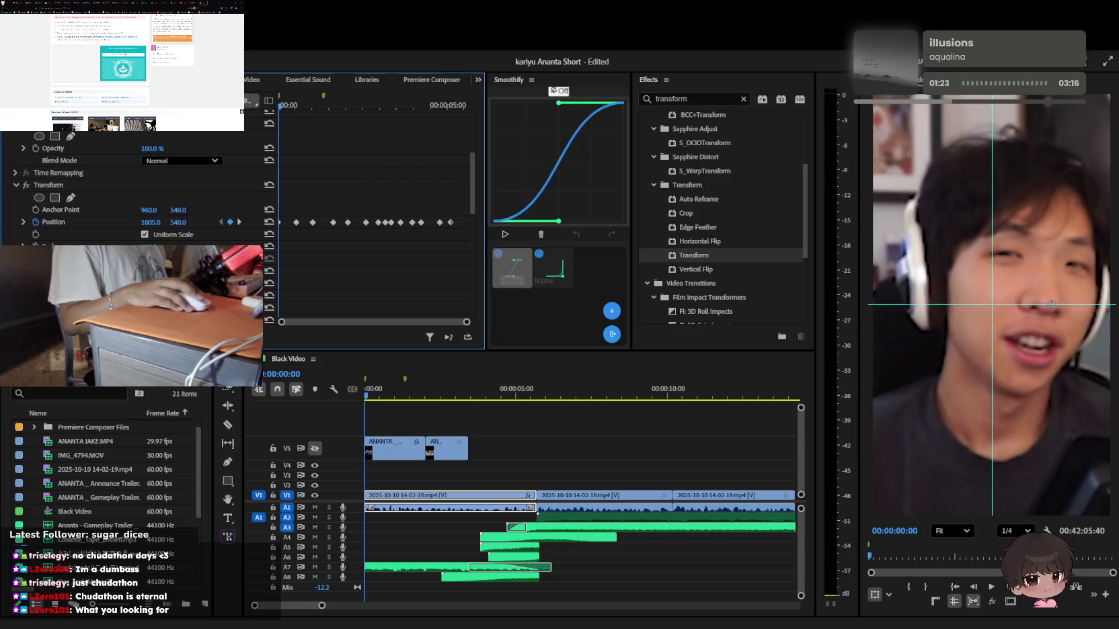
pyautogui.press('space')
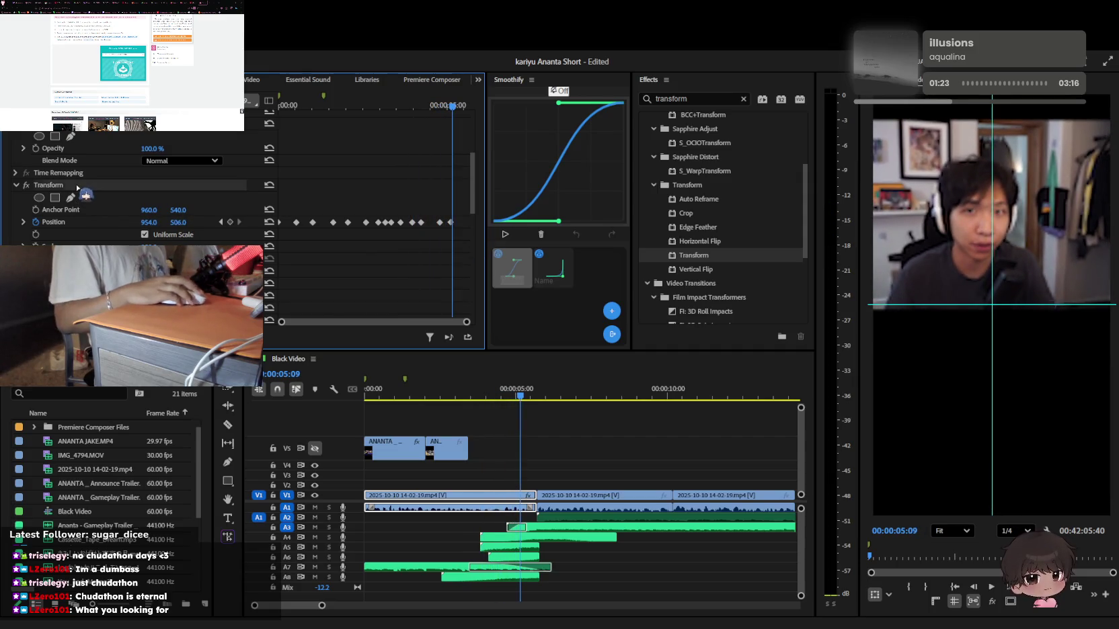
pyautogui.hotkey('ctrl', 'z')
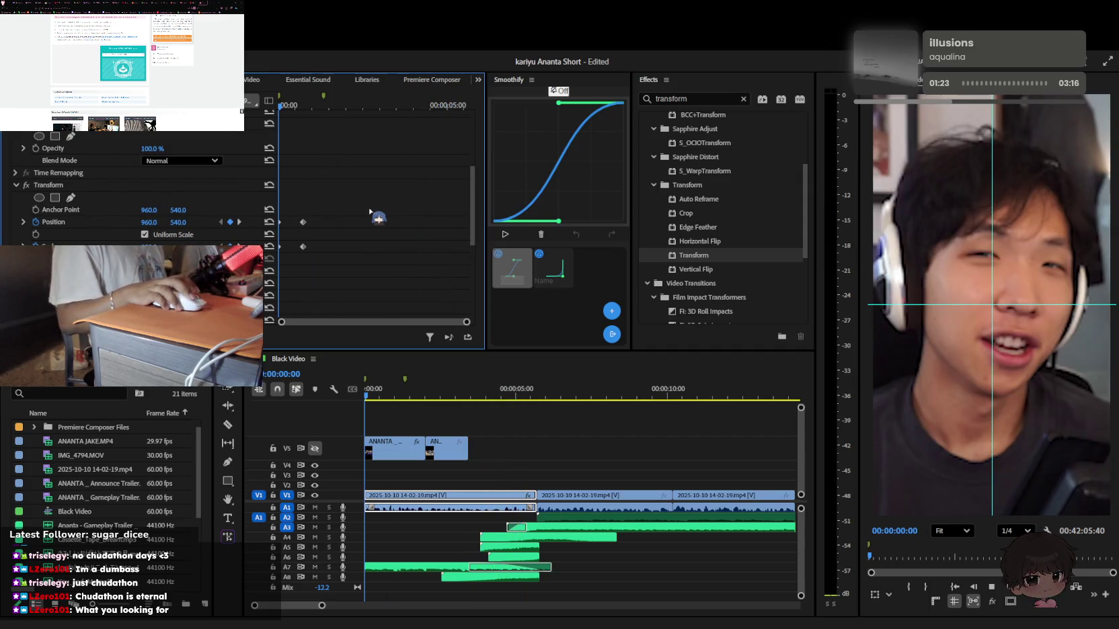
pyautogui.scroll(-5, 371, 213)
pyautogui.press('space')
pyautogui.scroll(-4, 293, 285)
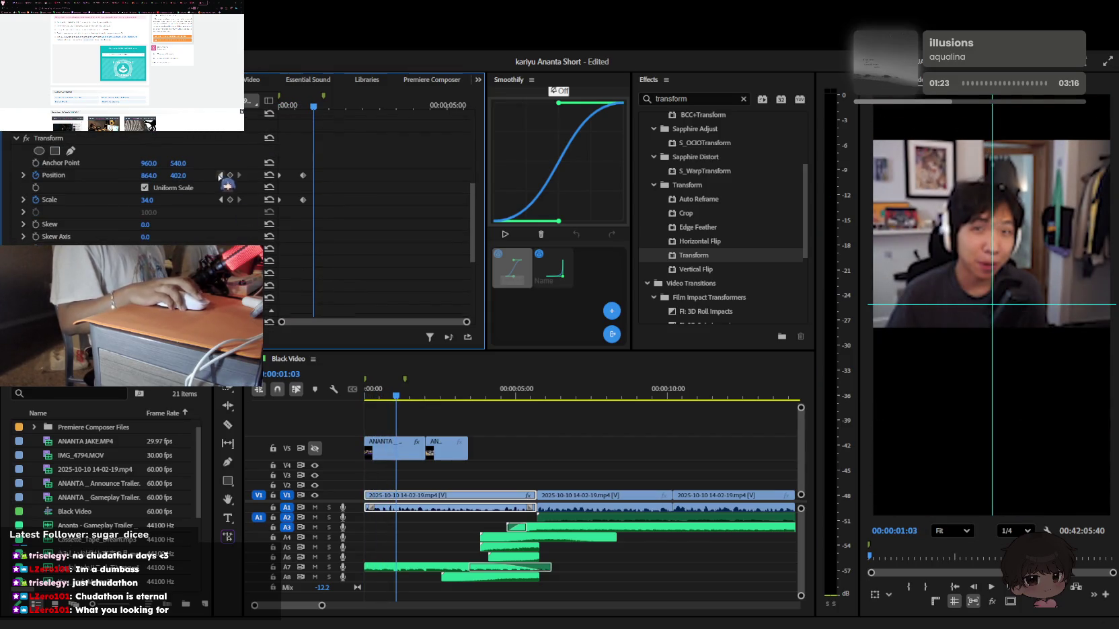
pyautogui.moveTo(180, 179); pyautogui.dragTo(168, 176)
pyautogui.press('space')
pyautogui.moveTo(336, 104); pyautogui.dragTo(290, 105)
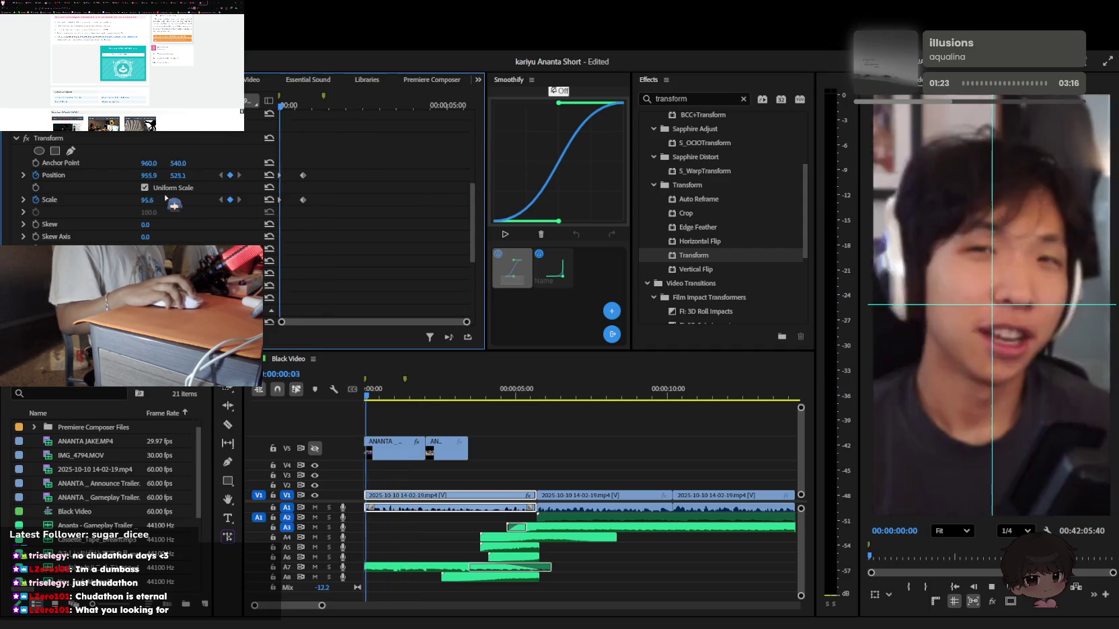
# Reshape the Position and Scale velocity curves for smoother easing
pyautogui.click(23, 175)
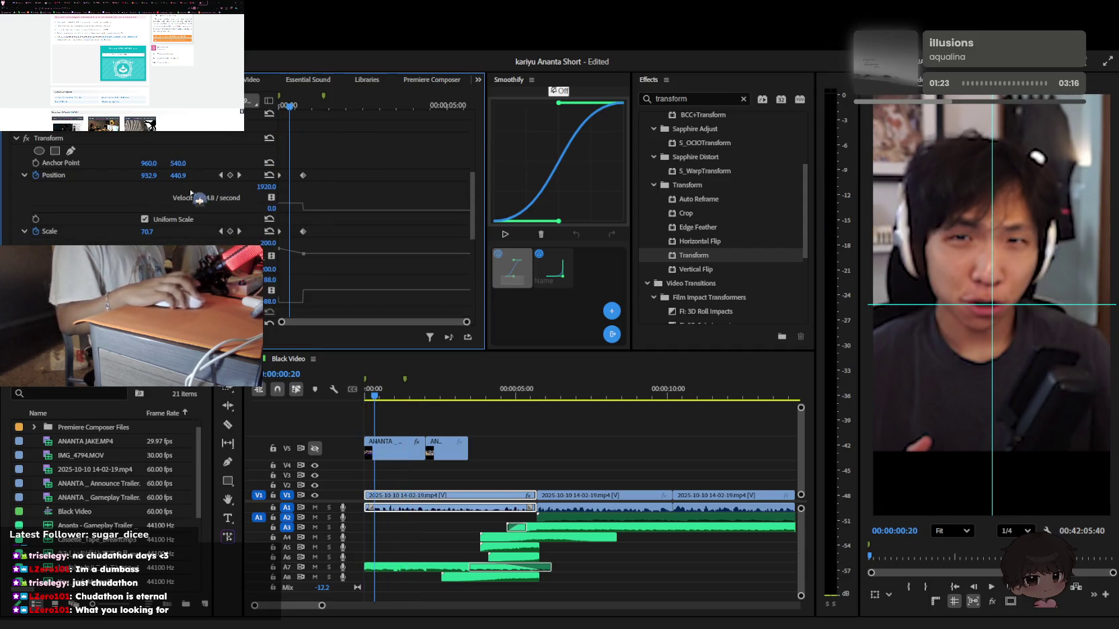
pyautogui.scroll(-1, 311, 189)
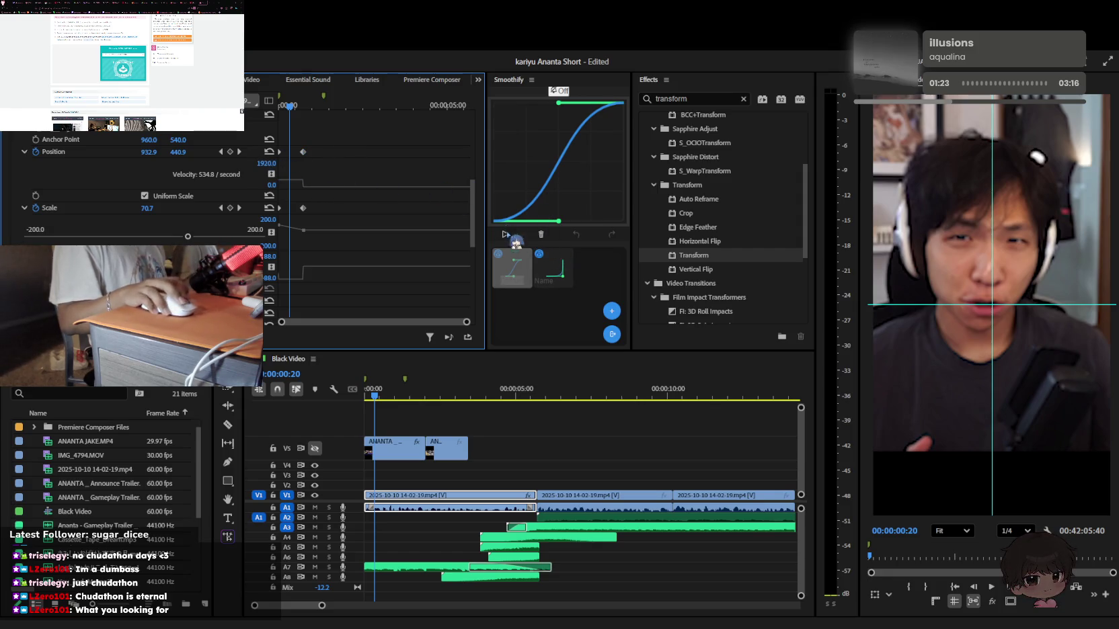
pyautogui.click(556, 266)
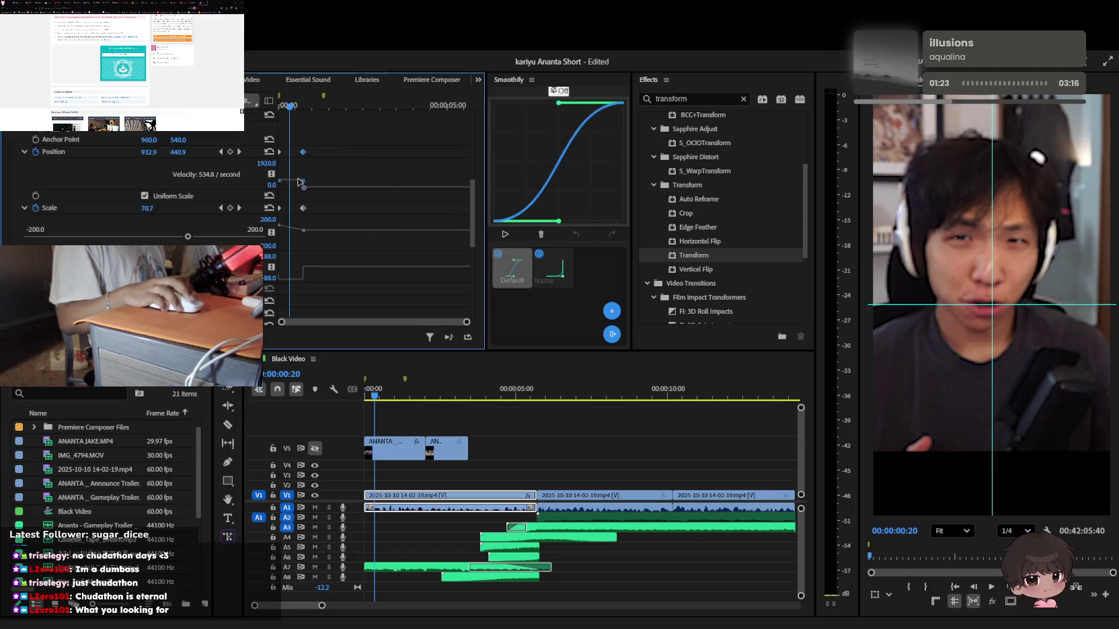
pyautogui.moveTo(299, 181); pyautogui.dragTo(302, 186)
pyautogui.click(303, 208)
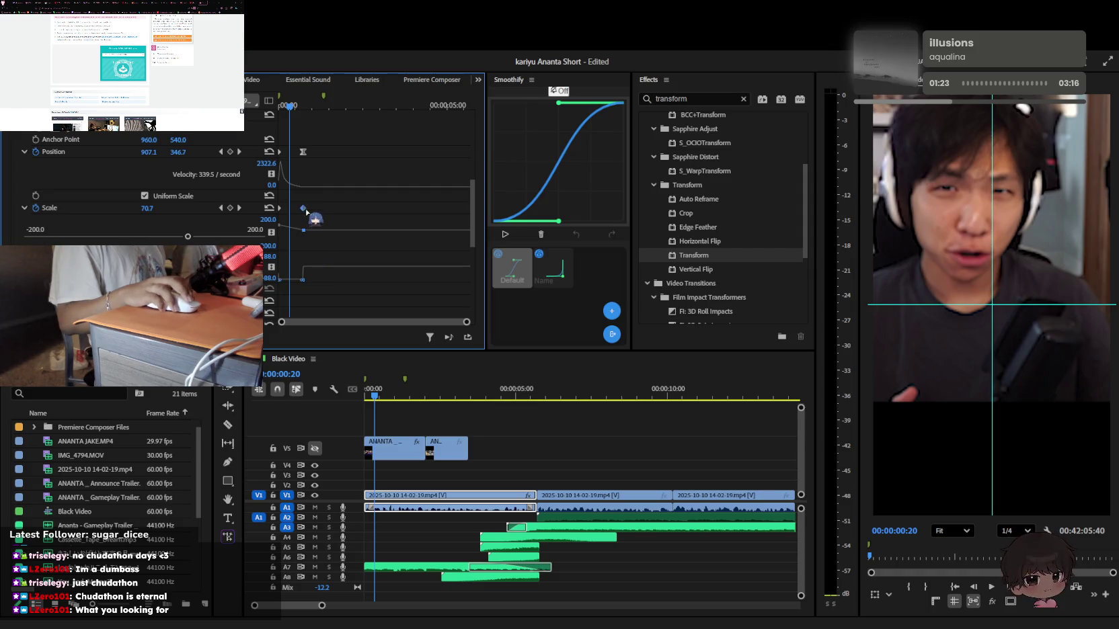
pyautogui.moveTo(275, 268); pyautogui.dragTo(287, 270)
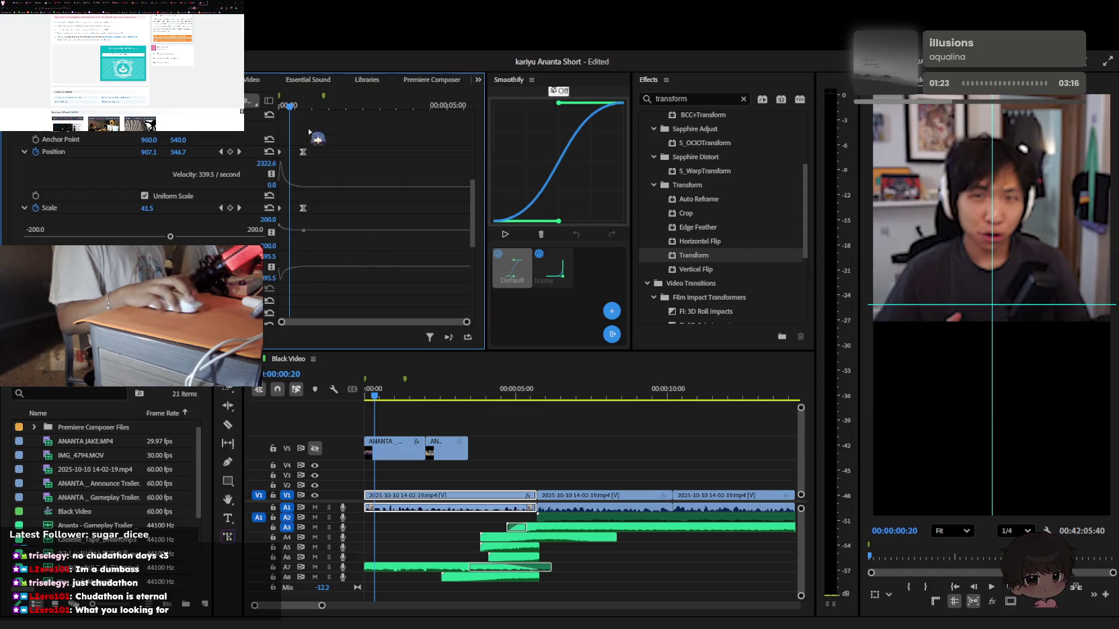
# Preview the eased facecam animation and save the project
pyautogui.press('space')
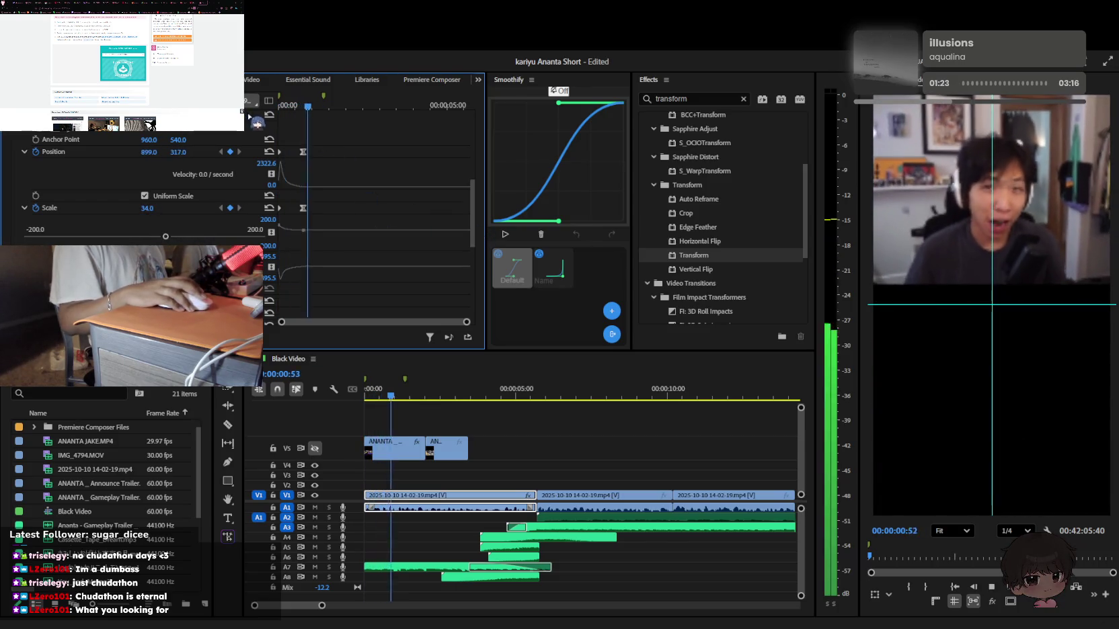
pyautogui.press('space')
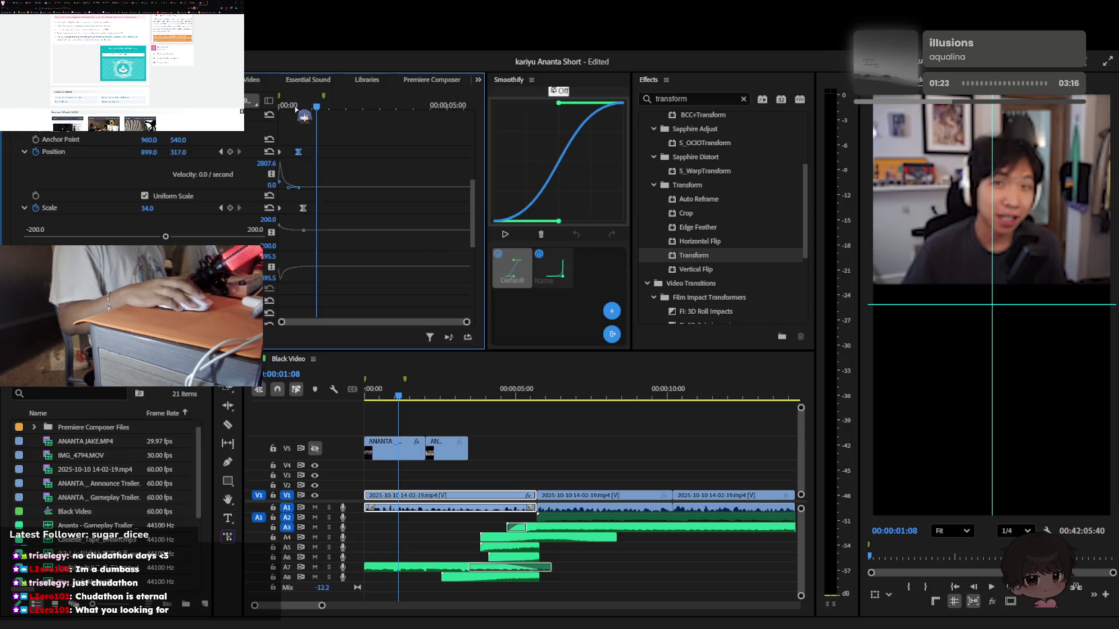
pyautogui.press('Left')
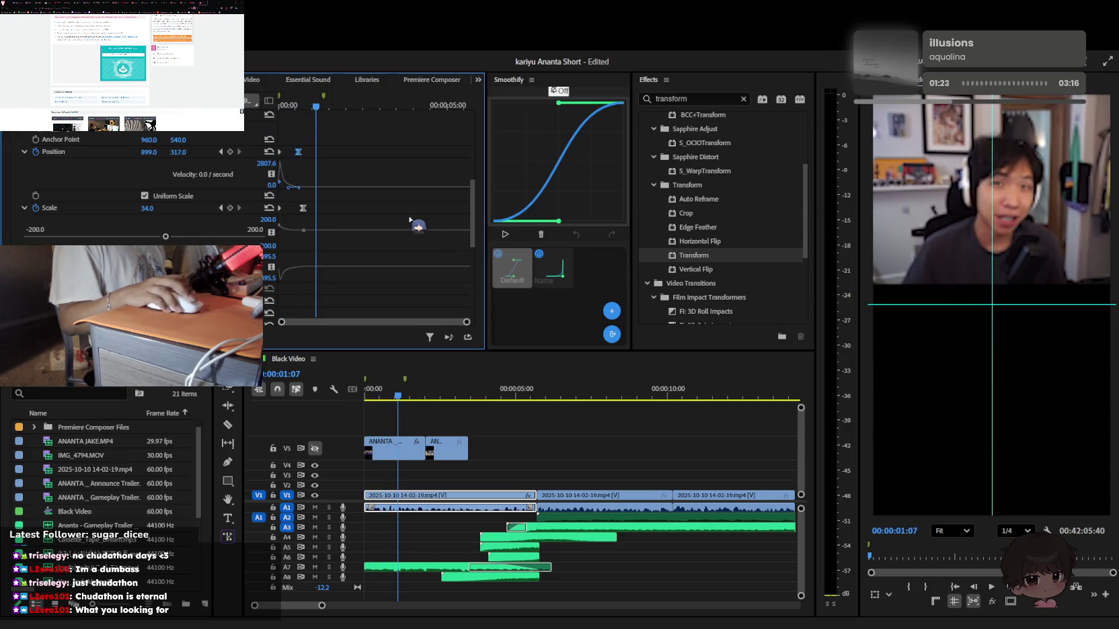
pyautogui.press('Left')
pyautogui.press('Left')
pyautogui.press('Left')
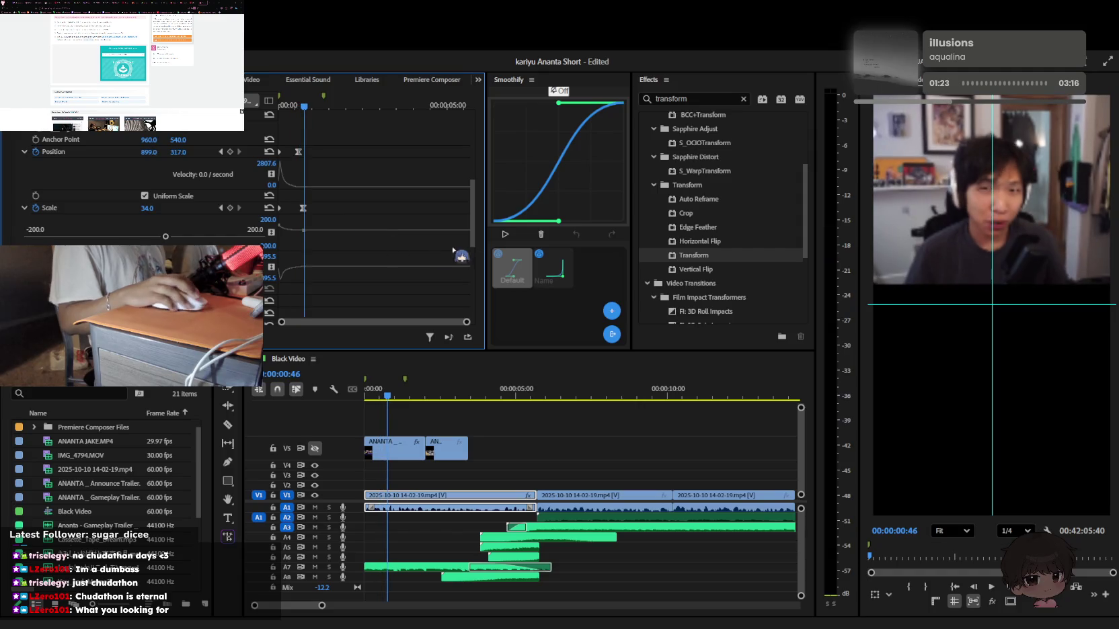
pyautogui.hotkey('ctrl', 's')
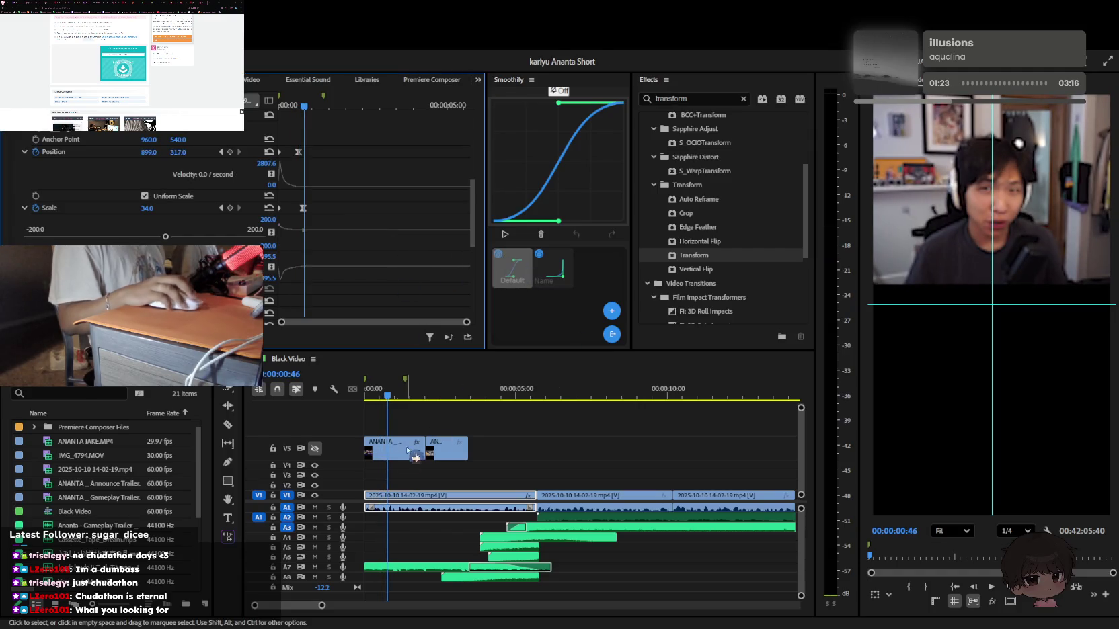
# Add Transform to the first V5 gameplay clip and push it below the frame
pyautogui.click(377, 449)
pyautogui.click(373, 398)
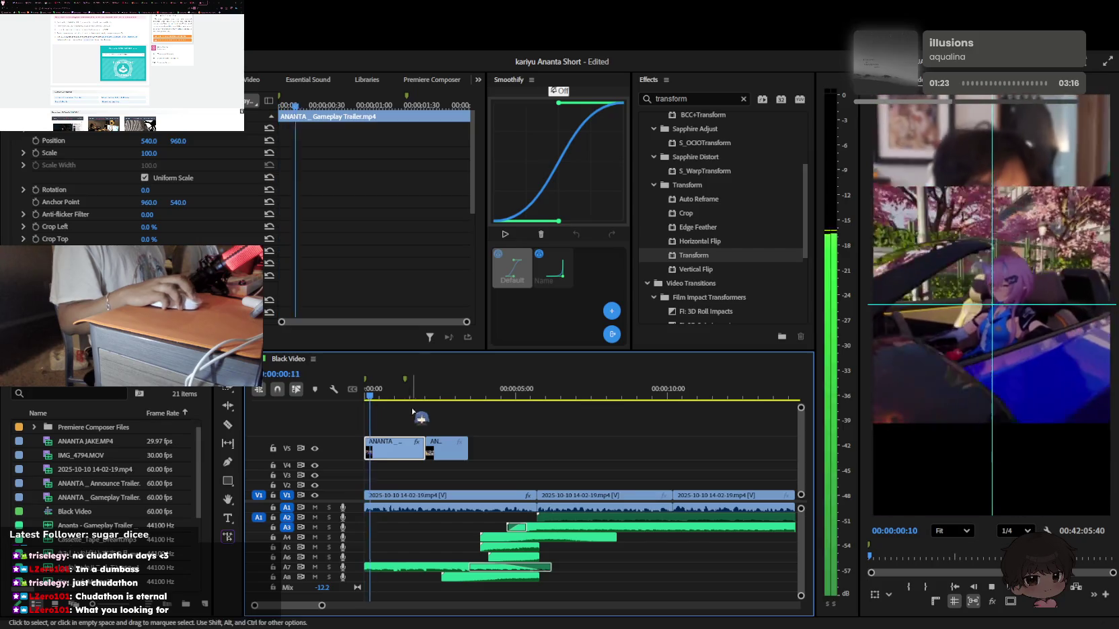
pyautogui.click(681, 258)
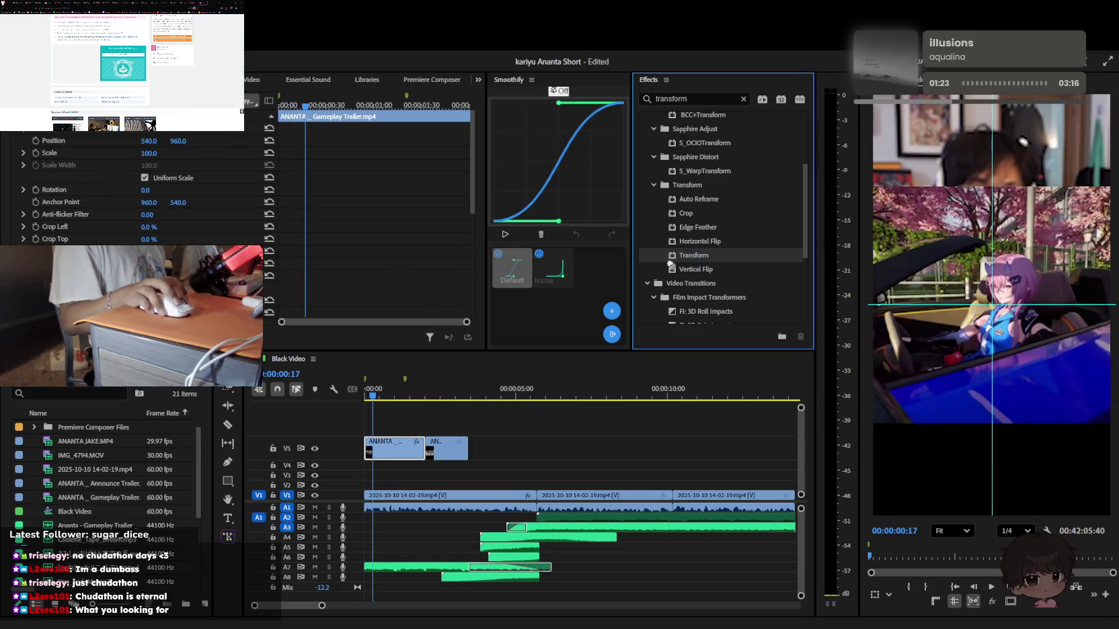
pyautogui.moveTo(176, 142); pyautogui.dragTo(170, 177)
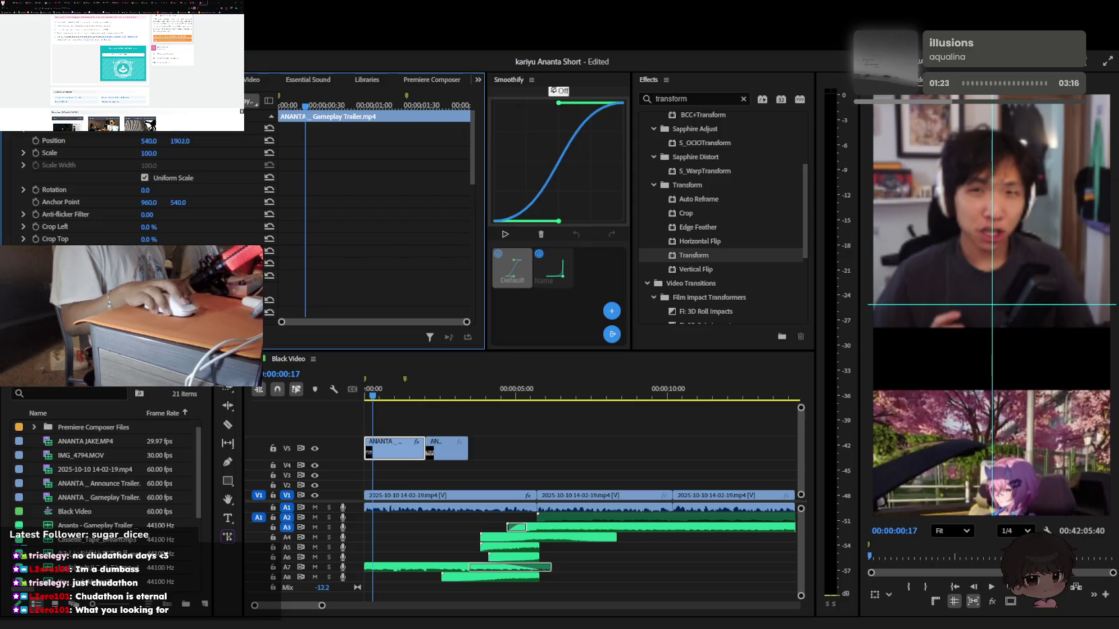
pyautogui.moveTo(377, 381); pyautogui.dragTo(323, 384)
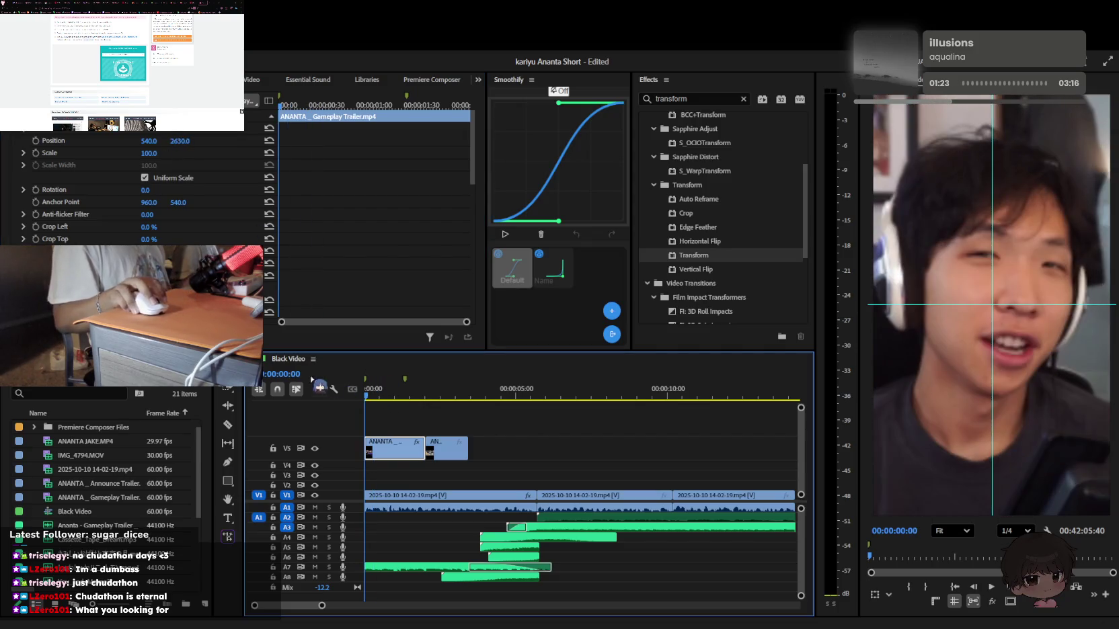
pyautogui.scroll(-2, 80, 192)
pyautogui.scroll(-2, 121, 215)
pyautogui.scroll(4, 179, 240)
pyautogui.moveTo(288, 148); pyautogui.dragTo(287, 149)
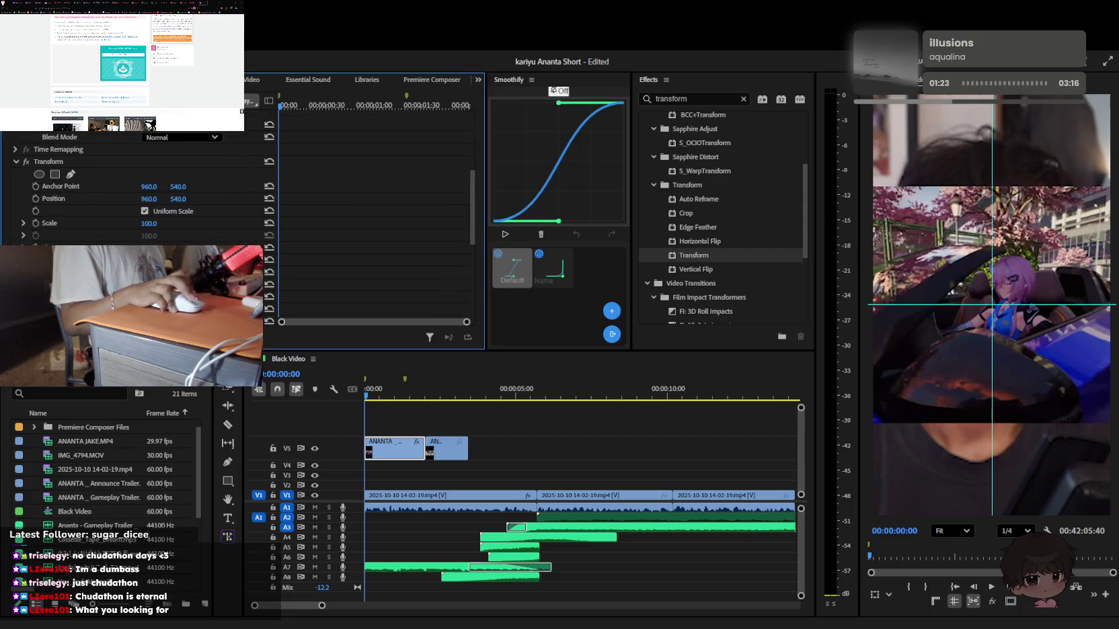
pyautogui.moveTo(178, 199); pyautogui.dragTo(177, 203)
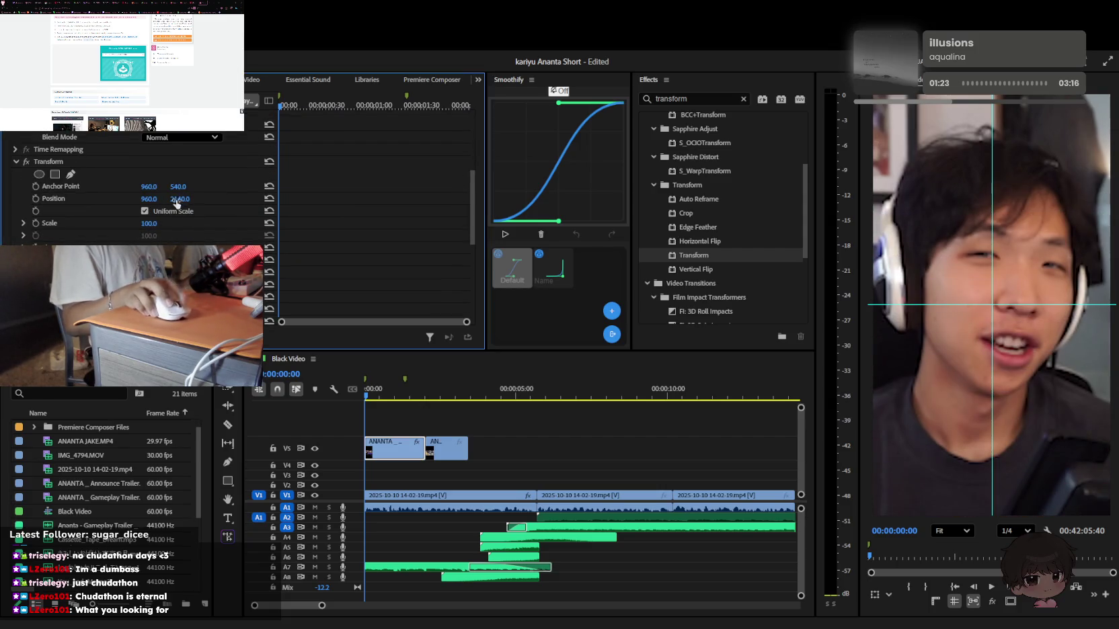
# Keyframe the gameplay clip sliding up into the lower half and preview it
pyautogui.click(383, 393)
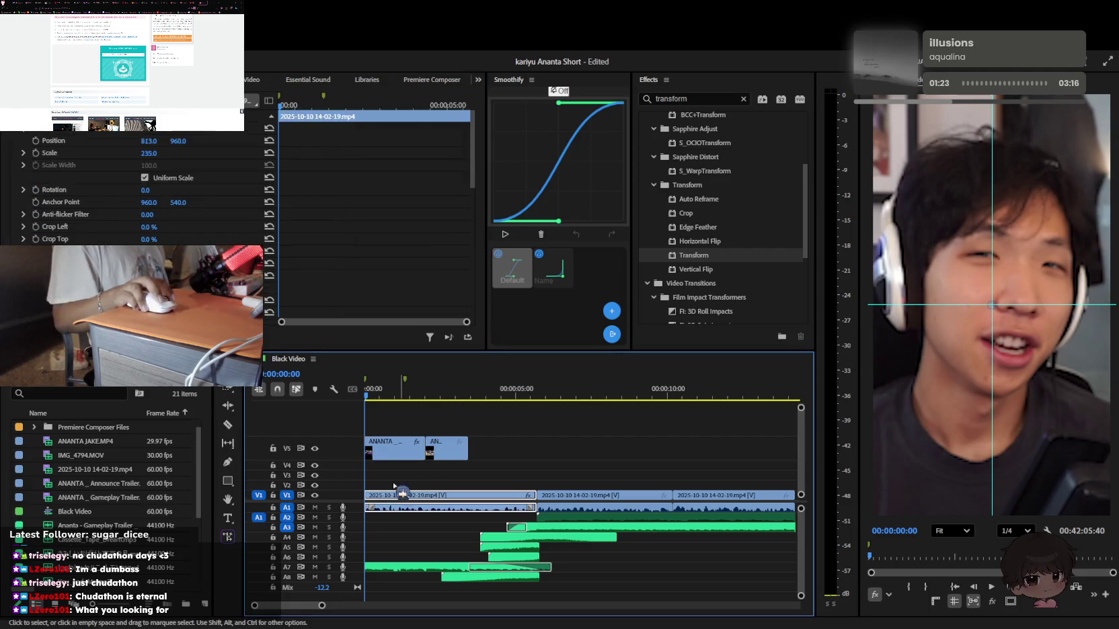
pyautogui.click(393, 447)
pyautogui.moveTo(180, 169); pyautogui.dragTo(162, 170)
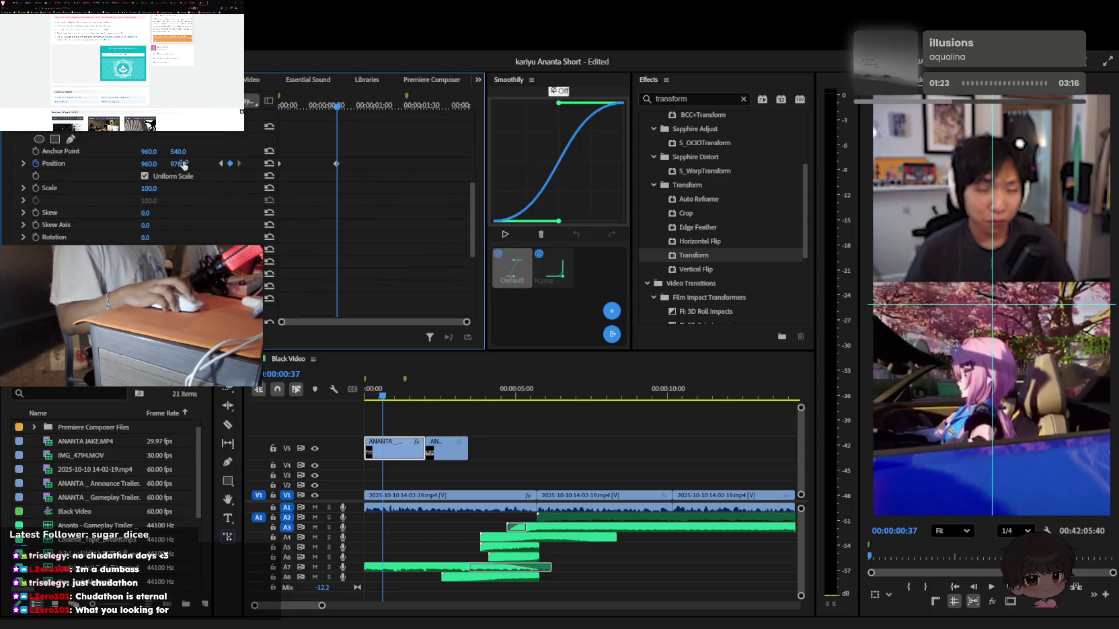
pyautogui.press('space')
pyautogui.press('space')
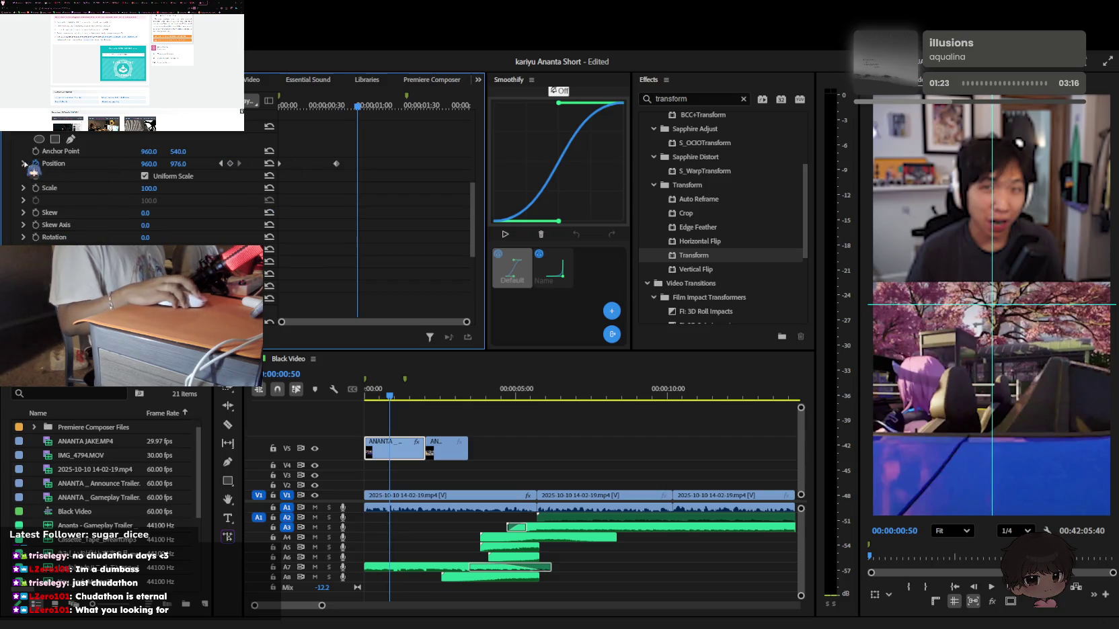
pyautogui.click(25, 164)
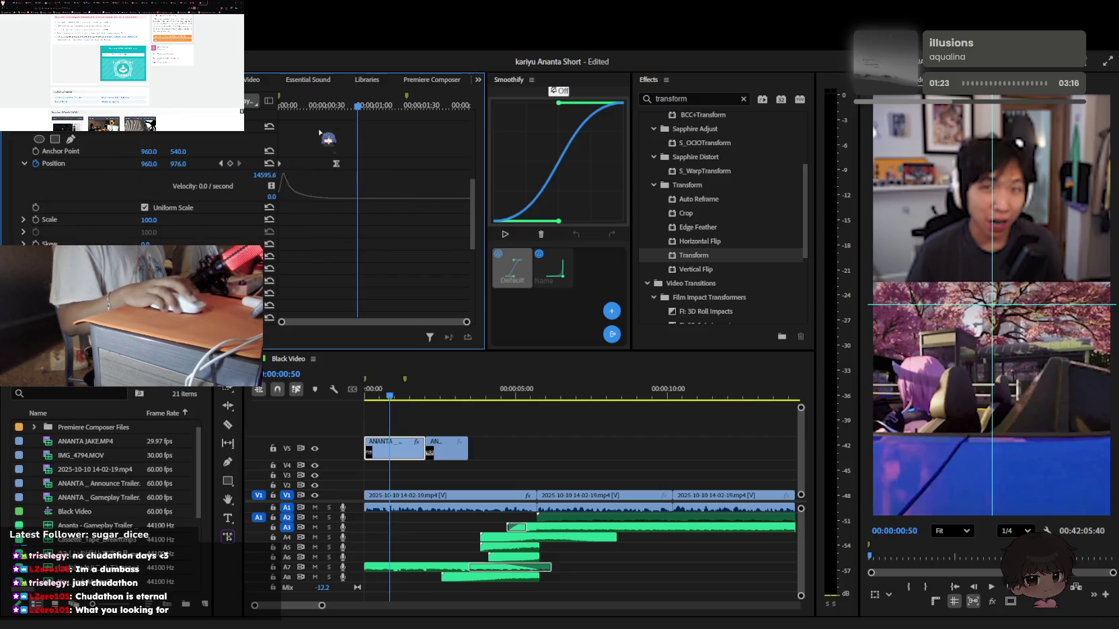
pyautogui.press('space')
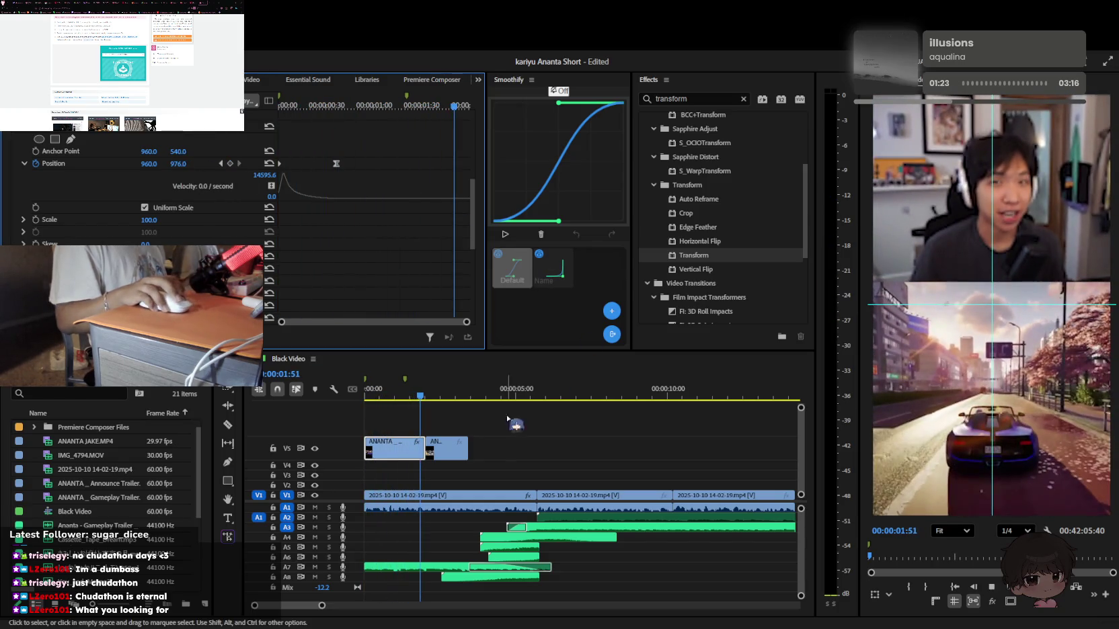
# Apply Transform to the short second V5 clip with Position Y 976
pyautogui.click(441, 452)
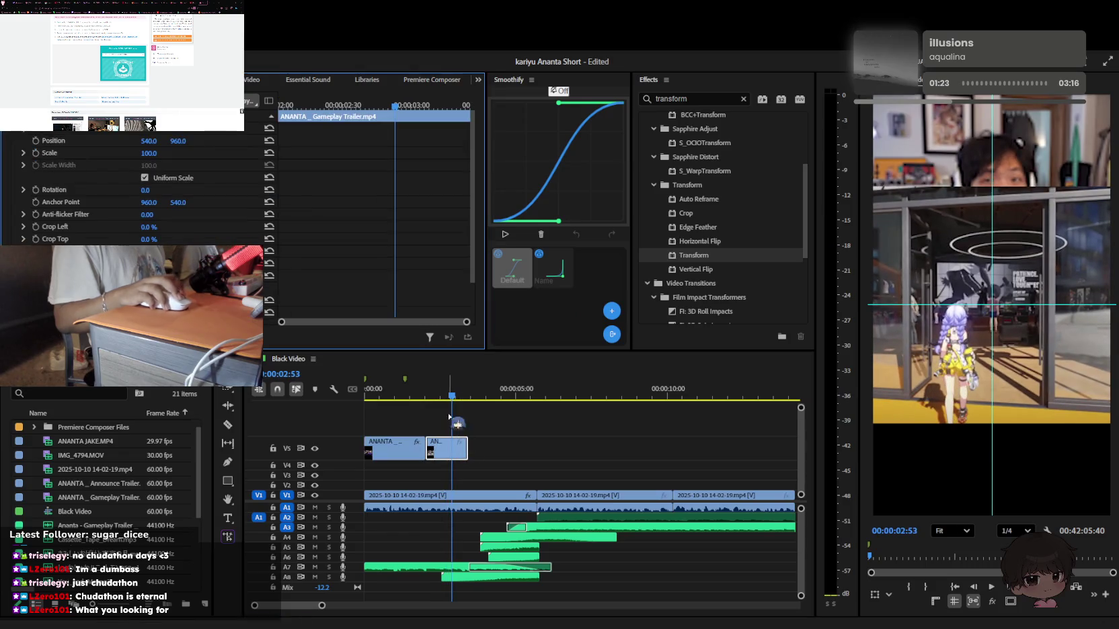
pyautogui.click(395, 449)
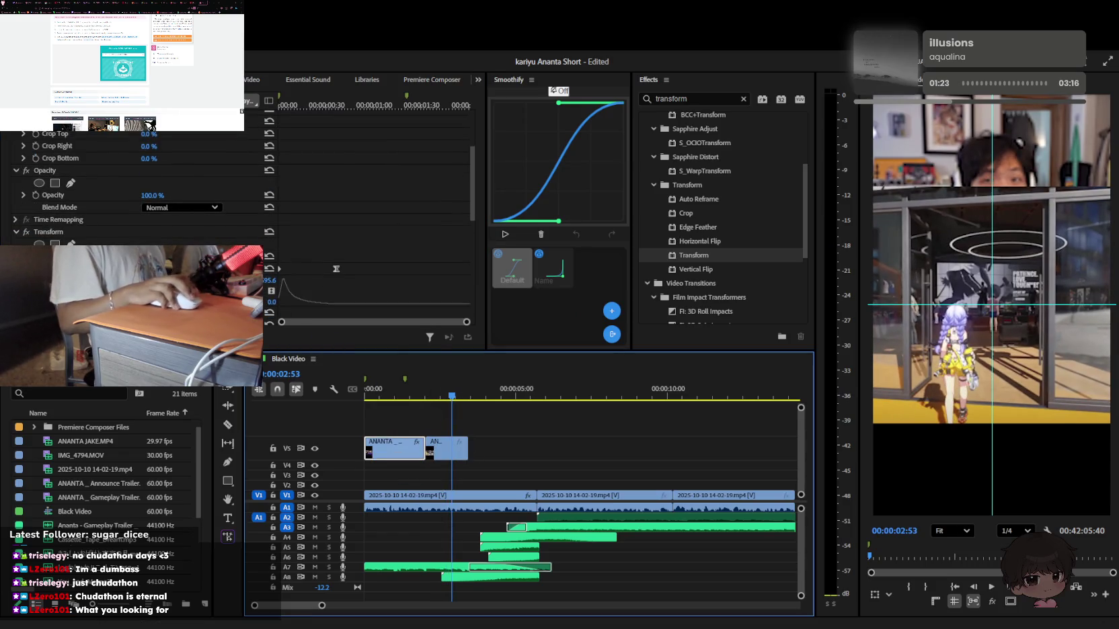
pyautogui.click(445, 449)
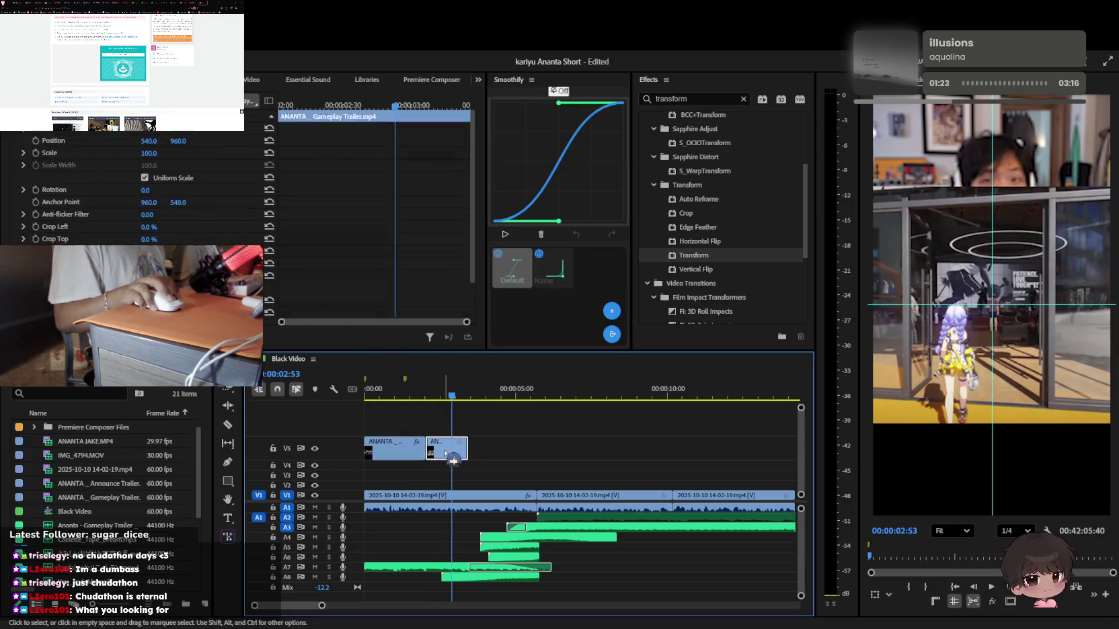
pyautogui.doubleClick(728, 257)
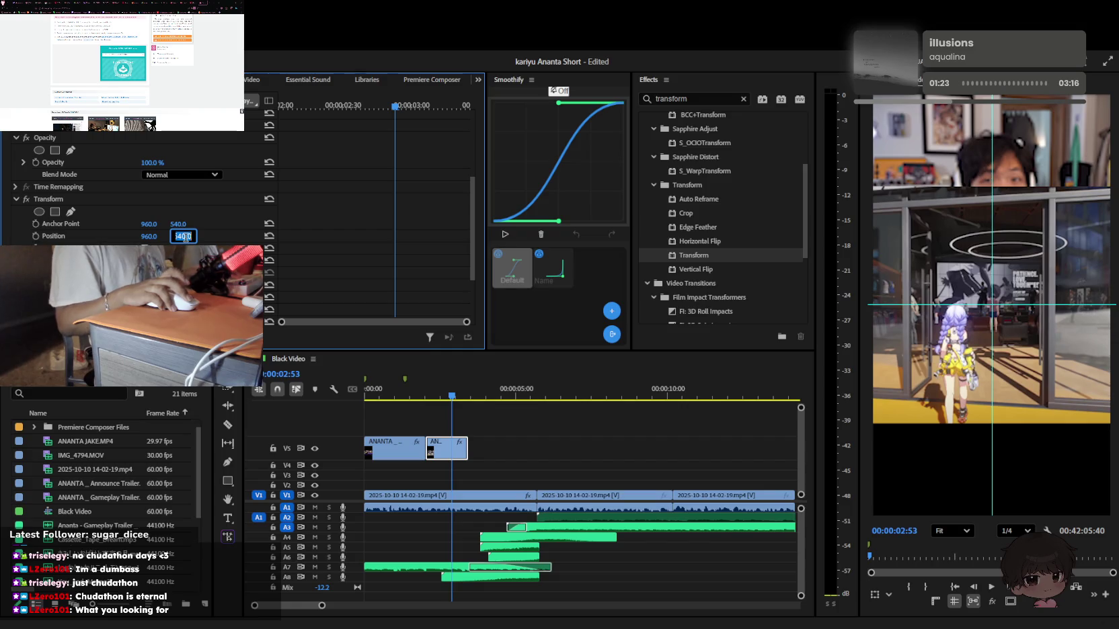
pyautogui.write('976')
pyautogui.press('Return')
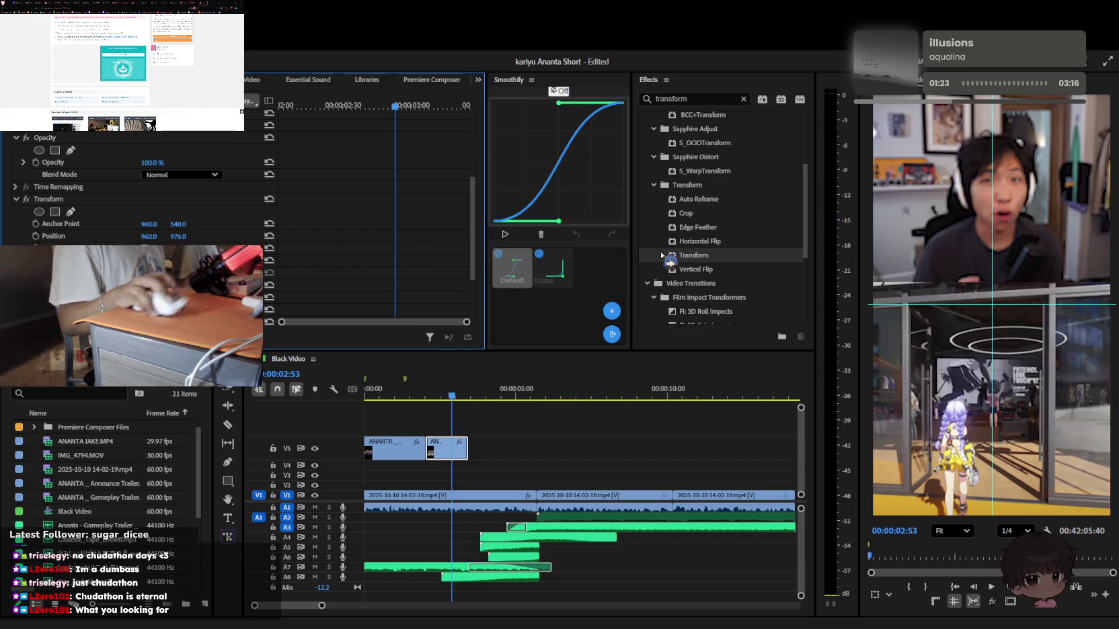
pyautogui.press('space')
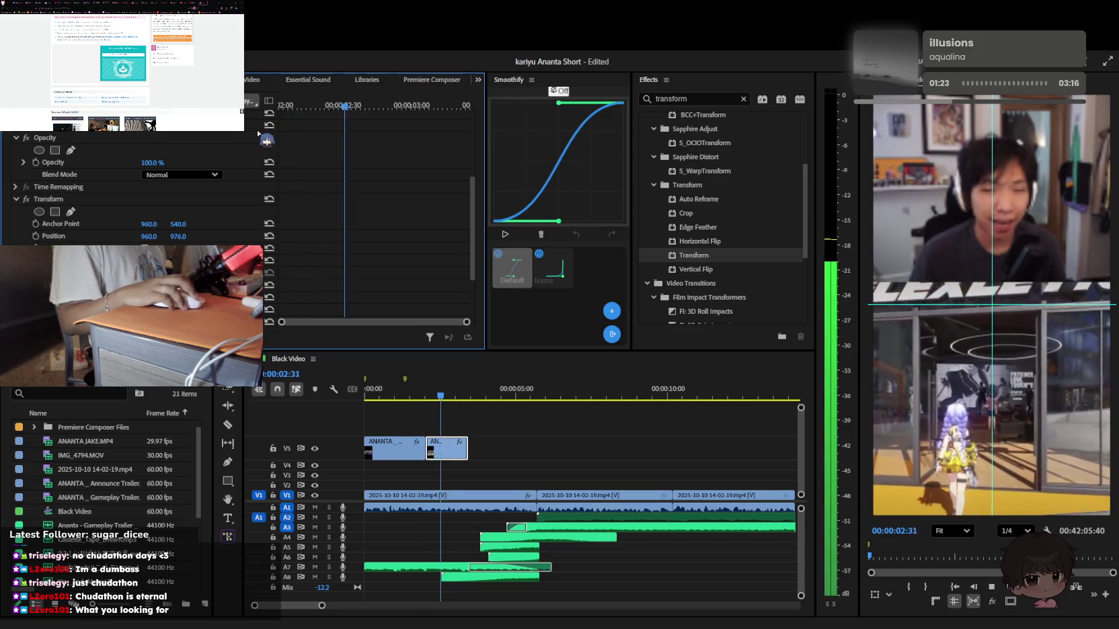
# Save the project and scrub the trailer footage to look for the hot-tub shot
pyautogui.click(572, 457)
pyautogui.hotkey('ctrl', 's')
pyautogui.press('\\')
pyautogui.press('-')
pyautogui.moveTo(531, 393)
pyautogui.mouseDown()
pyautogui.moveTo(574, 393)
pyautogui.moveTo(545, 402)
pyautogui.moveTo(575, 405)
pyautogui.moveTo(540, 402)
pyautogui.moveTo(605, 410)
pyautogui.moveTo(598, 417)
pyautogui.mouseUp()
pyautogui.press('-')
pyautogui.click(575, 465)
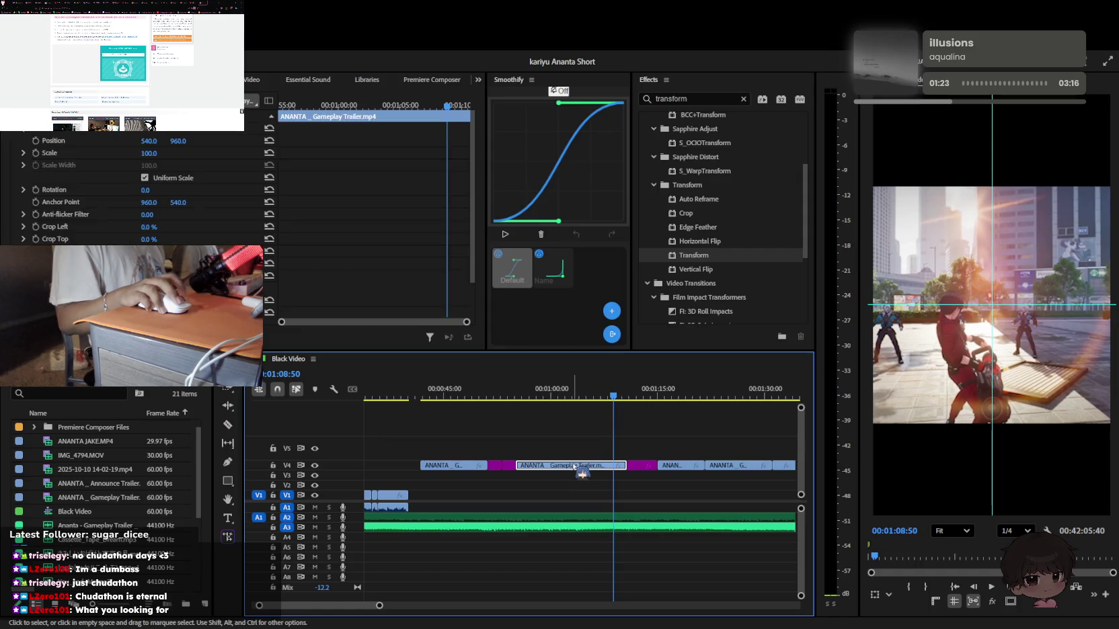
pyautogui.press('-')
pyautogui.press('-')
pyautogui.moveTo(447, 406); pyautogui.dragTo(478, 395)
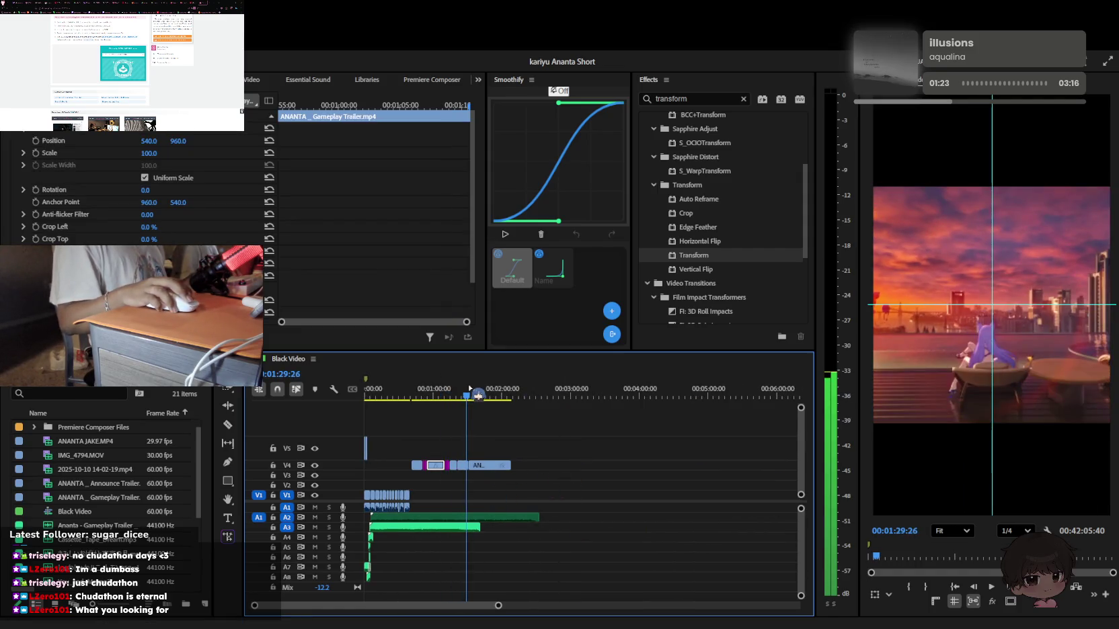
# Copy the hot-tub clip onto a new V6 track at 00:00
pyautogui.press('=')
pyautogui.scroll(5, 447, 448)
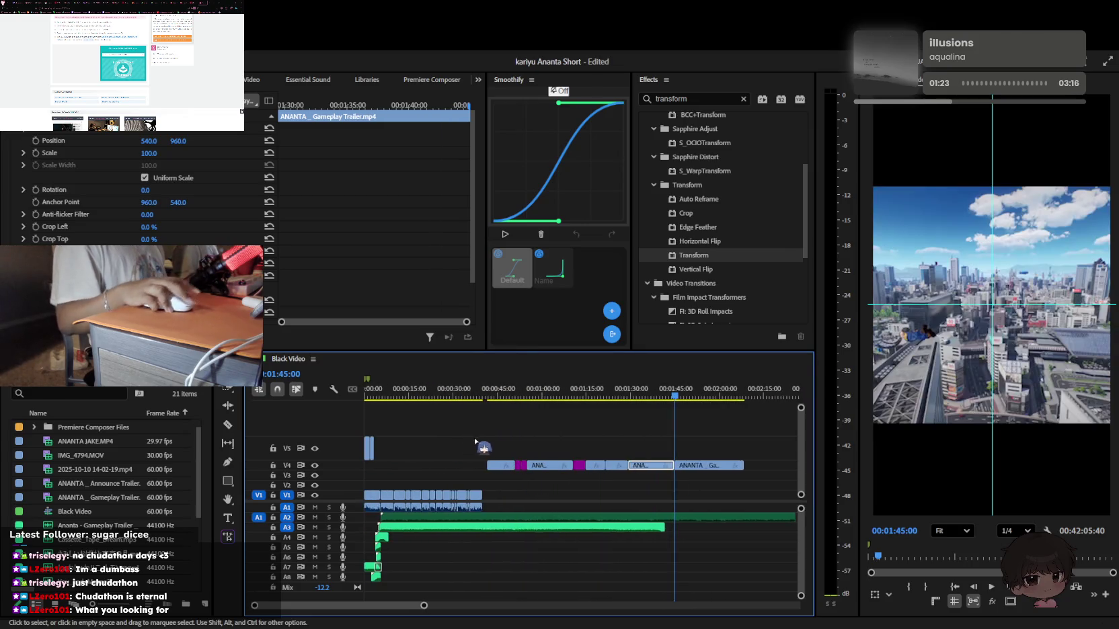
pyautogui.click(474, 444)
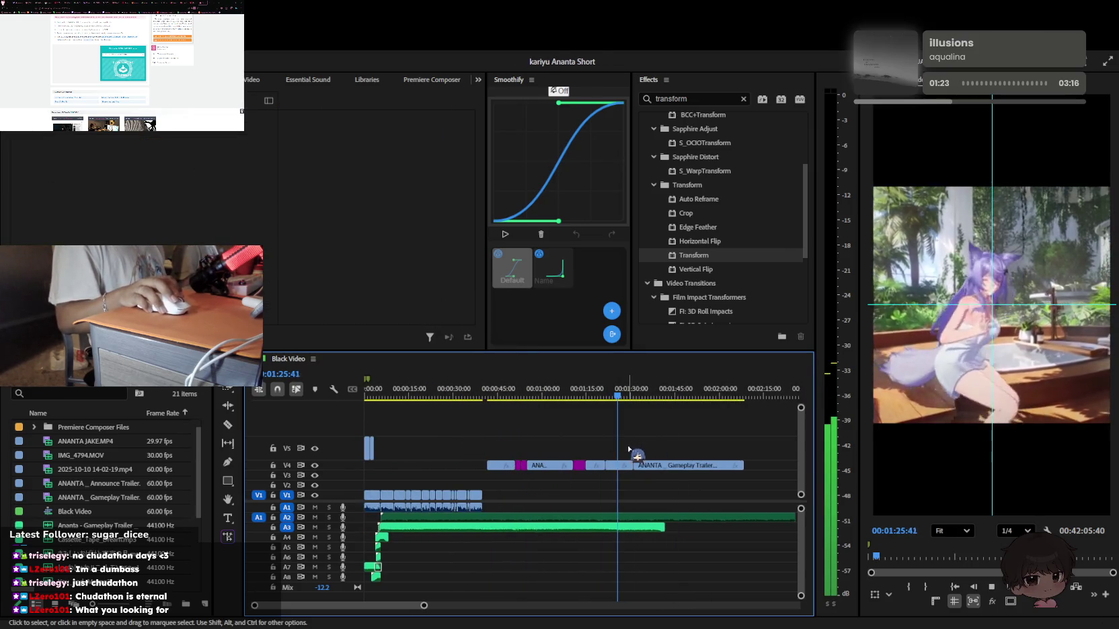
pyautogui.click(619, 466)
pyautogui.click(388, 392)
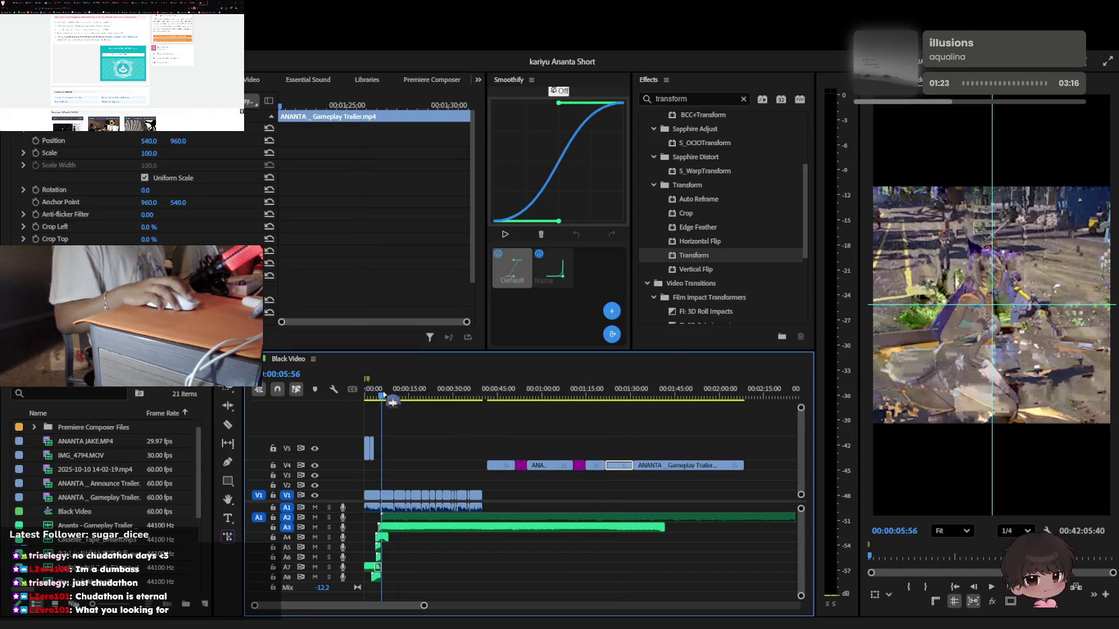
pyautogui.hotkey('ctrl', 'v')
pyautogui.press('=')
pyautogui.moveTo(449, 468)
pyautogui.mouseDown()
pyautogui.moveTo(394, 424)
pyautogui.moveTo(394, 390)
pyautogui.moveTo(428, 393)
pyautogui.mouseUp()
pyautogui.press('=')
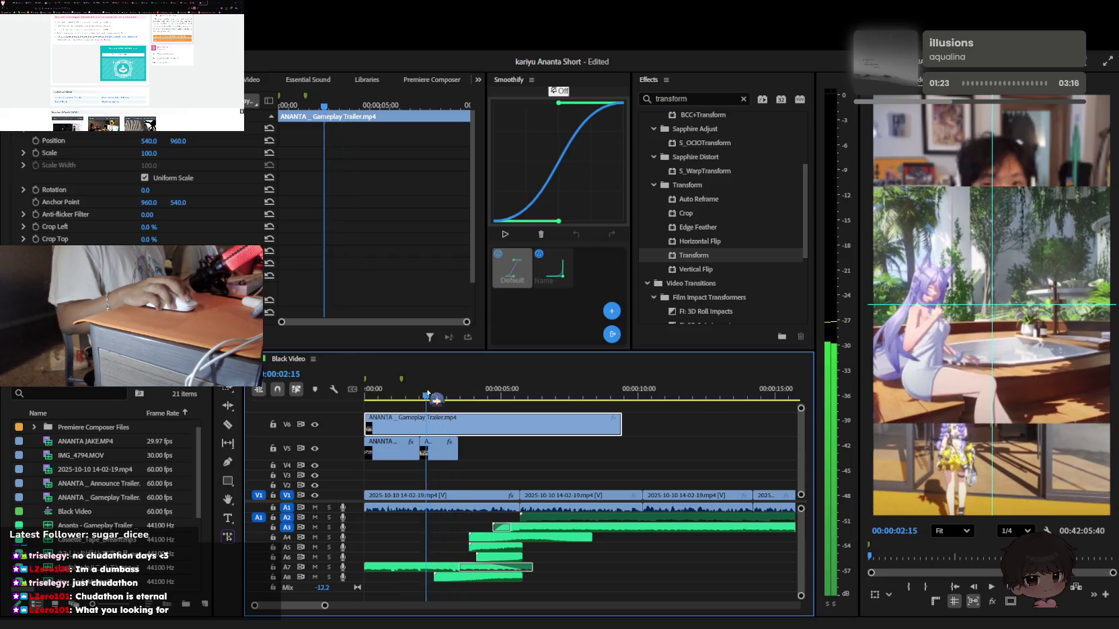
# Razor the V6 trailer clip at 02:51 and 04:36
pyautogui.press('space')
pyautogui.press('c')
pyautogui.click(443, 424)
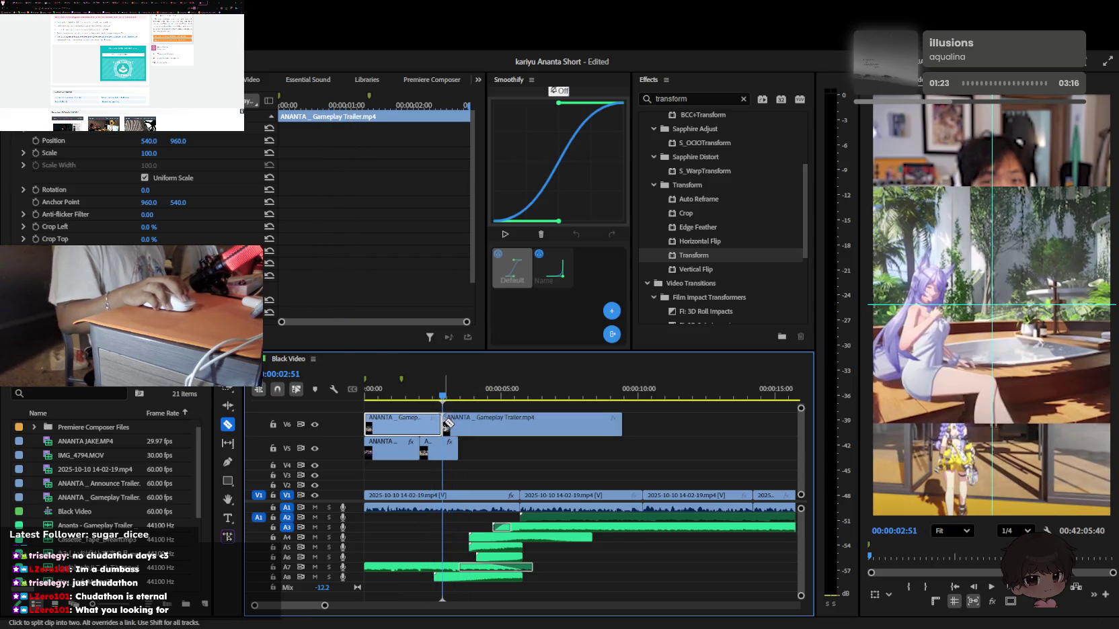
pyautogui.press('v')
pyautogui.moveTo(464, 391); pyautogui.dragTo(494, 392)
pyautogui.press('c')
pyautogui.click(491, 425)
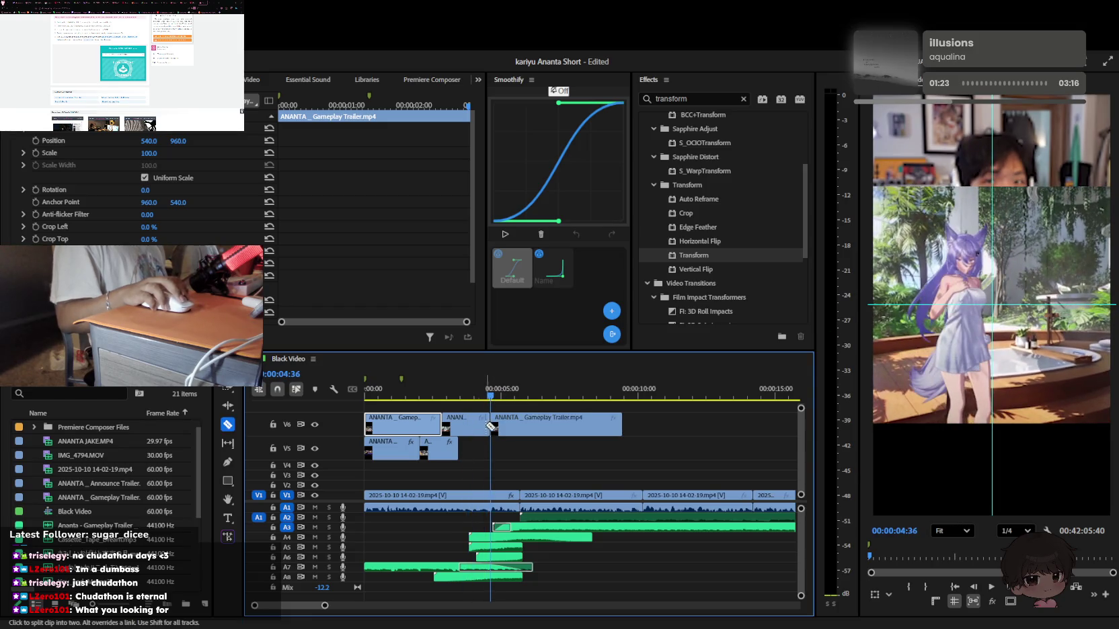
# Delete the unwanted V6 piece and slide the V5 clips right to make room
pyautogui.moveTo(463, 443); pyautogui.dragTo(424, 447)
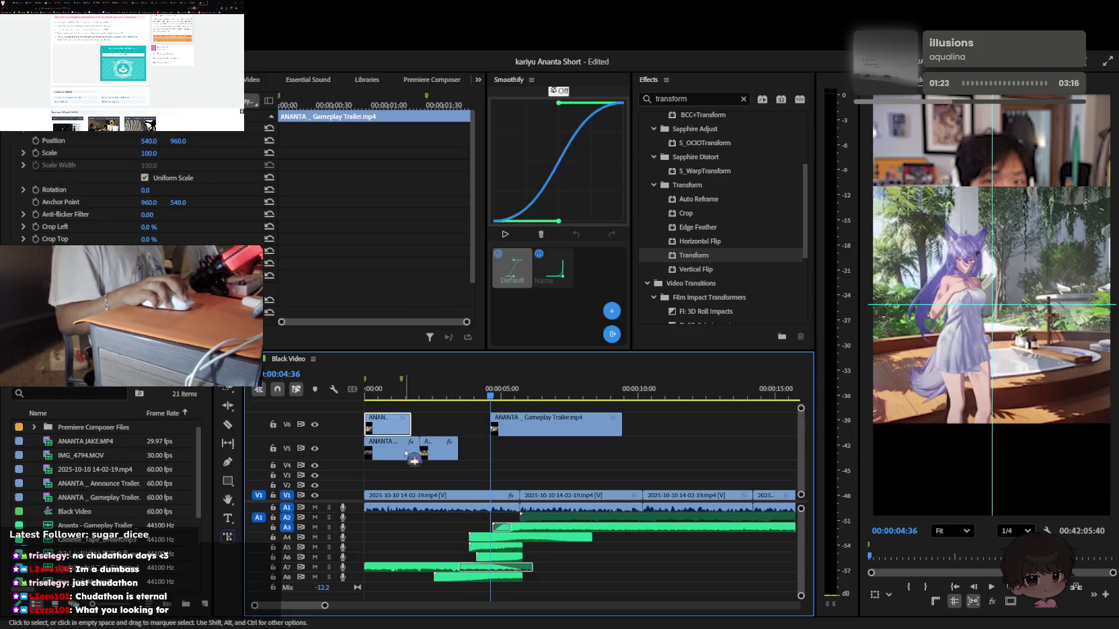
pyautogui.moveTo(403, 392); pyautogui.dragTo(393, 392)
pyautogui.press('Delete')
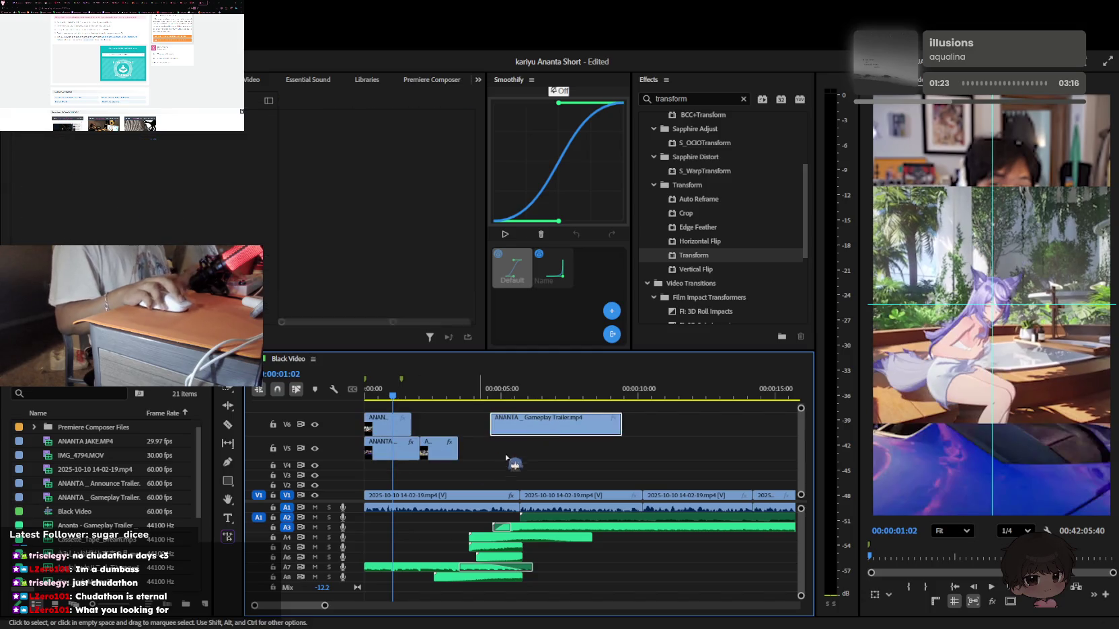
pyautogui.moveTo(438, 460); pyautogui.dragTo(444, 449)
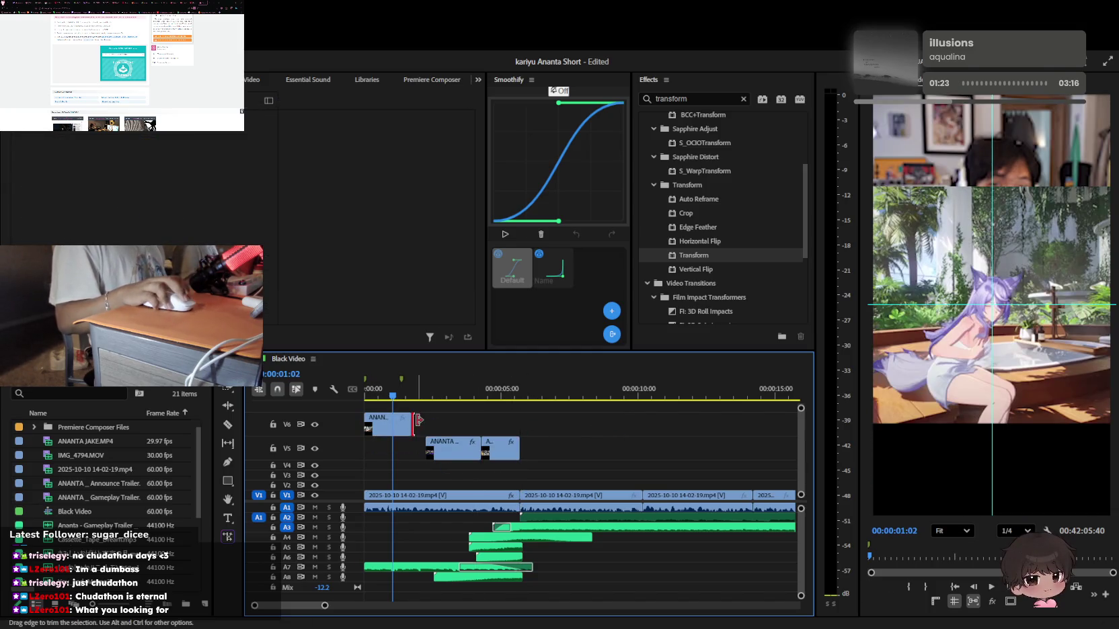
pyautogui.press('Home')
pyautogui.click(447, 451)
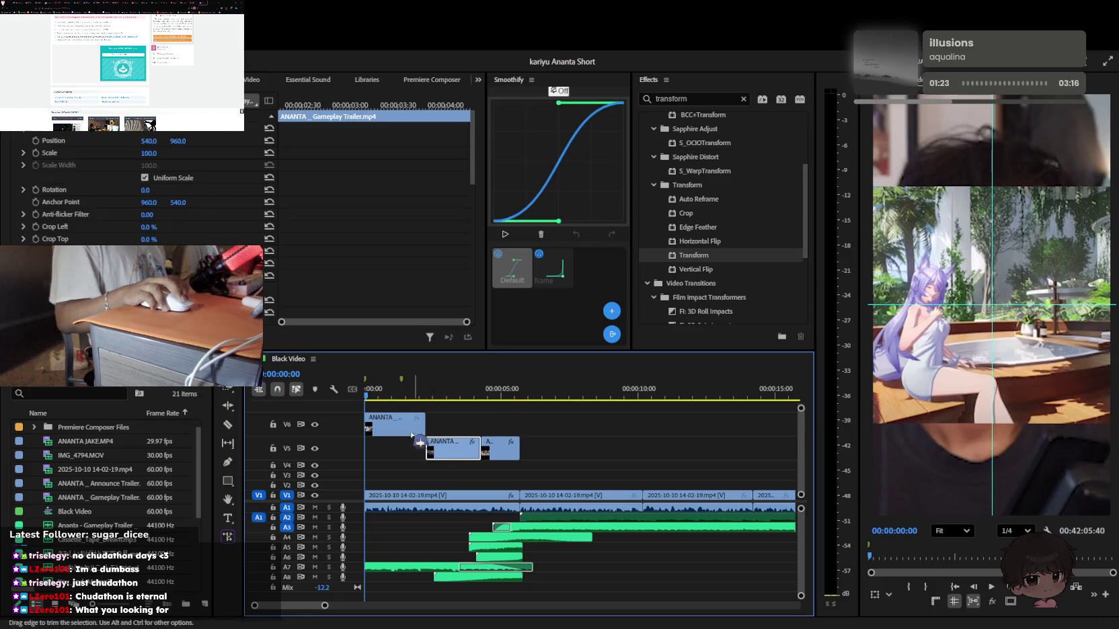
# Move the trimmed hot-tub shot to the start of V5 and play the new opening
pyautogui.click(60, 232)
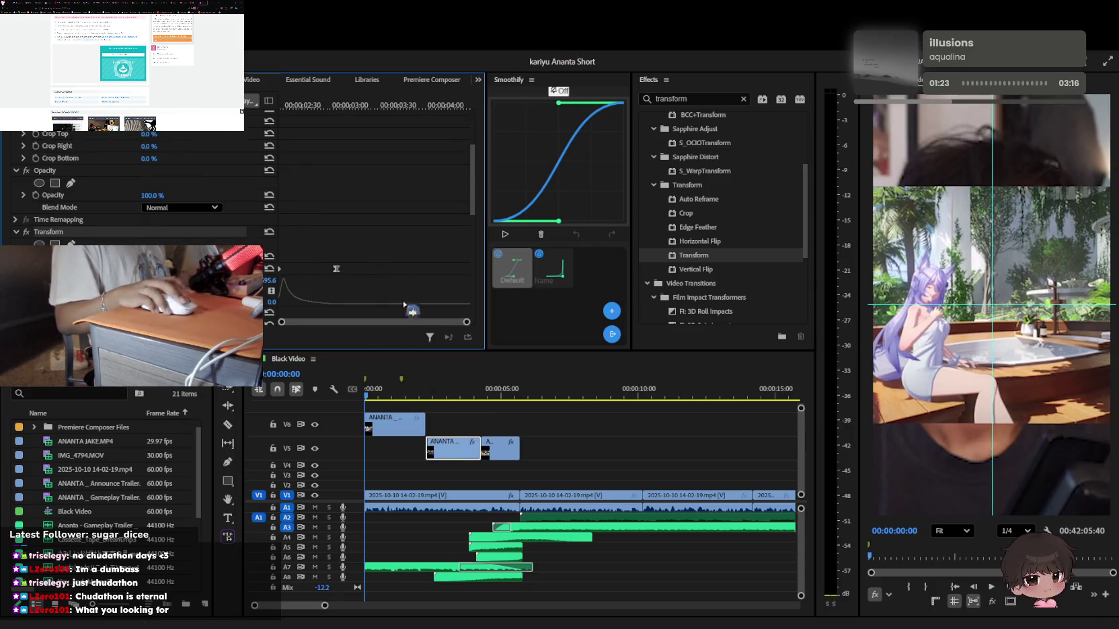
pyautogui.click(501, 449)
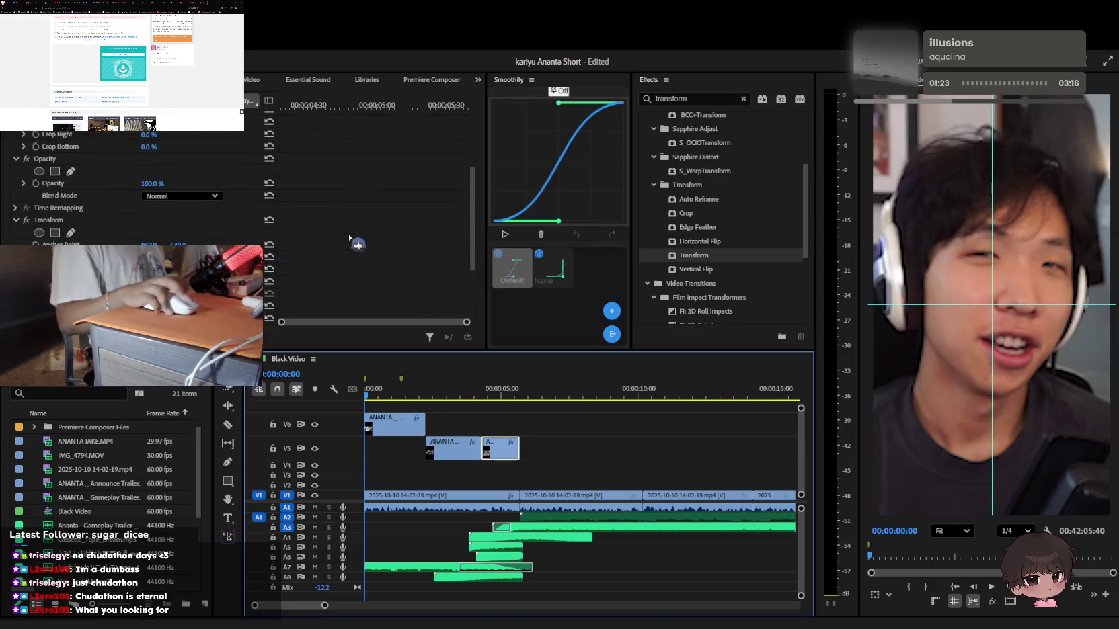
pyautogui.click(460, 382)
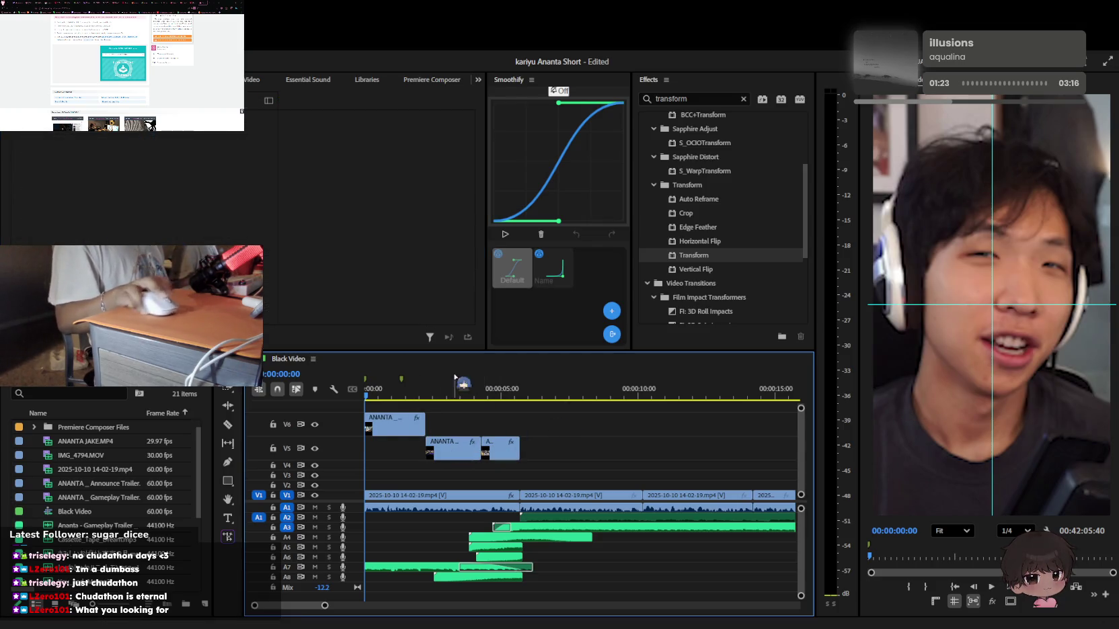
pyautogui.moveTo(382, 421); pyautogui.dragTo(382, 449)
pyautogui.press('space')
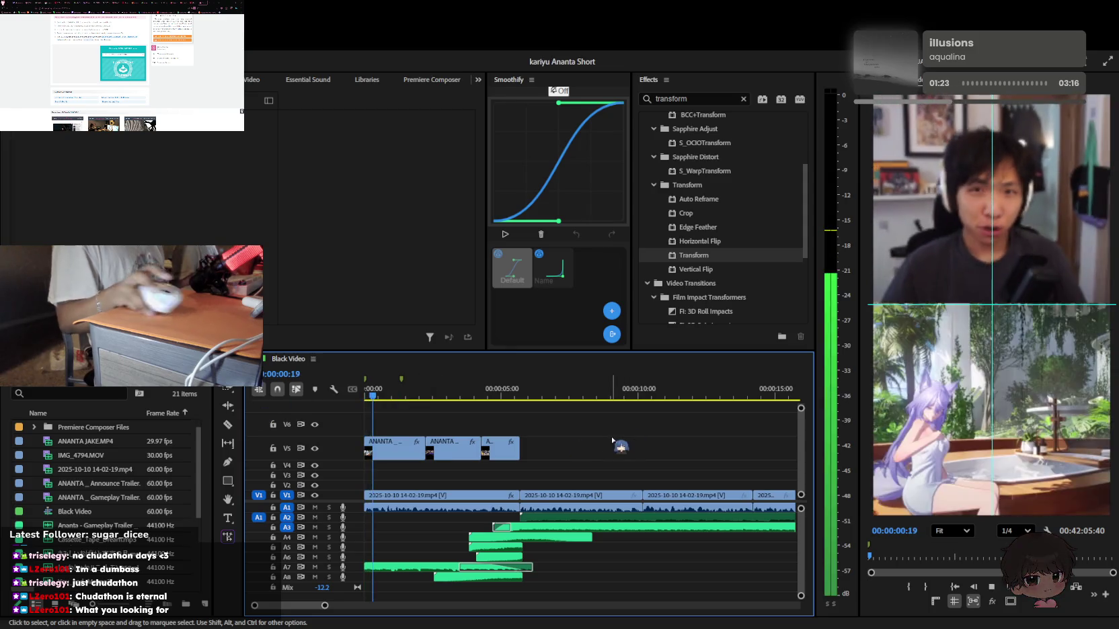
pyautogui.click(373, 395)
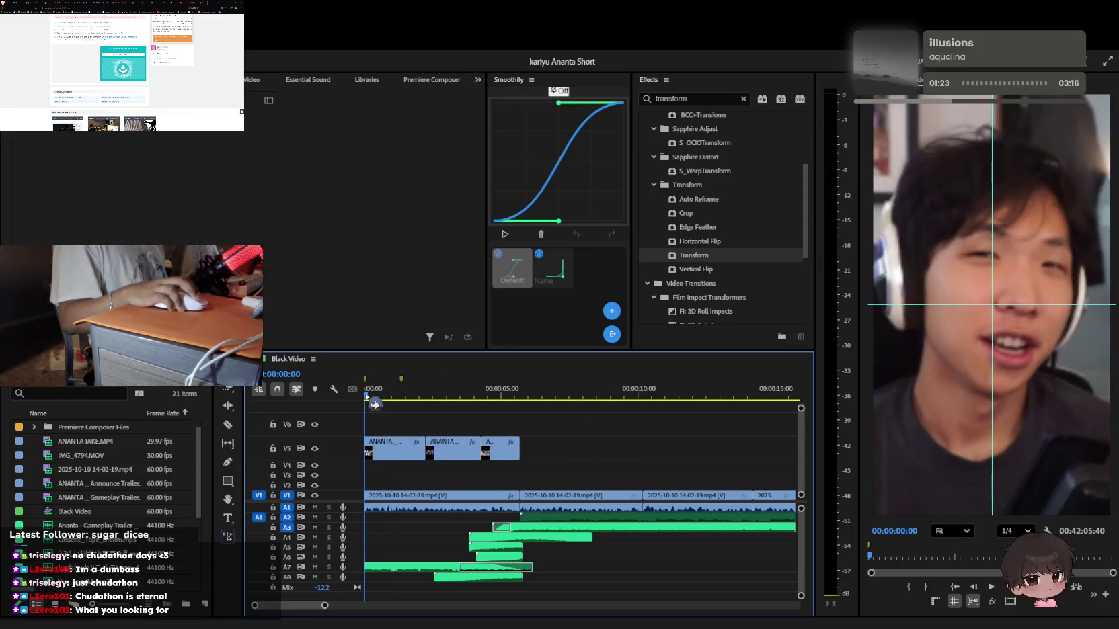
pyautogui.press('space')
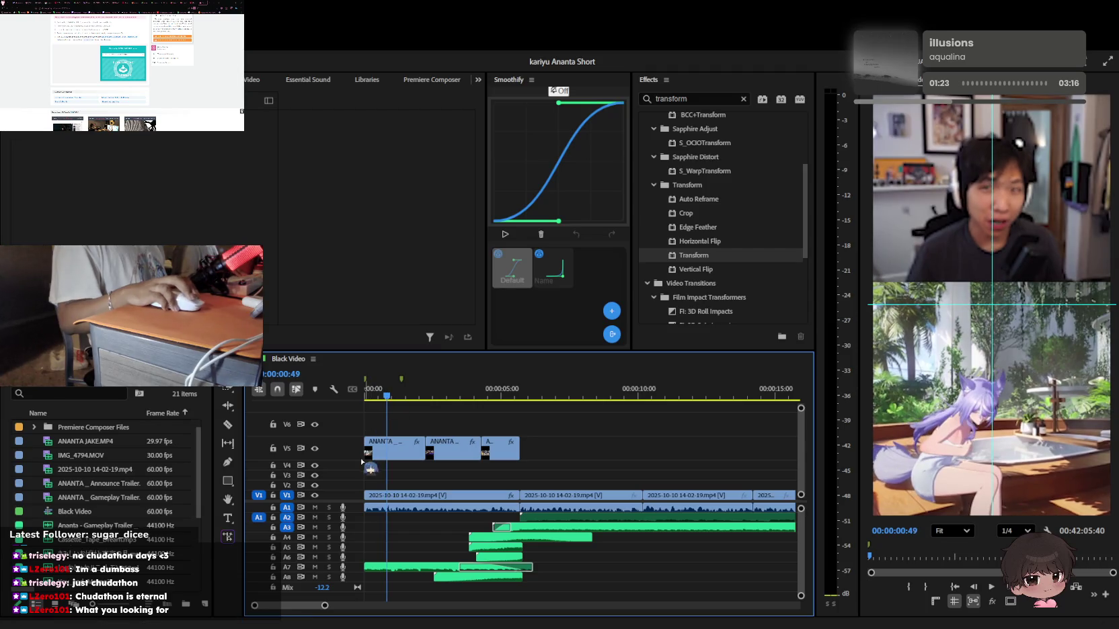
pyautogui.moveTo(370, 454); pyautogui.dragTo(425, 446)
pyautogui.press('space')
pyautogui.click(364, 406)
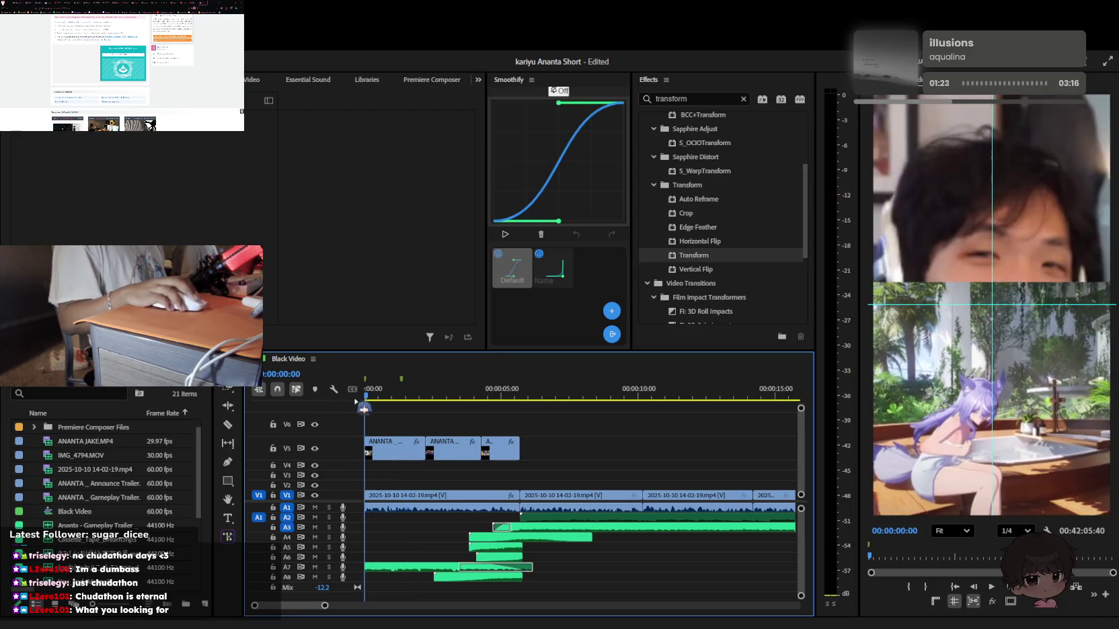
pyautogui.hotkey('ctrl', 's')
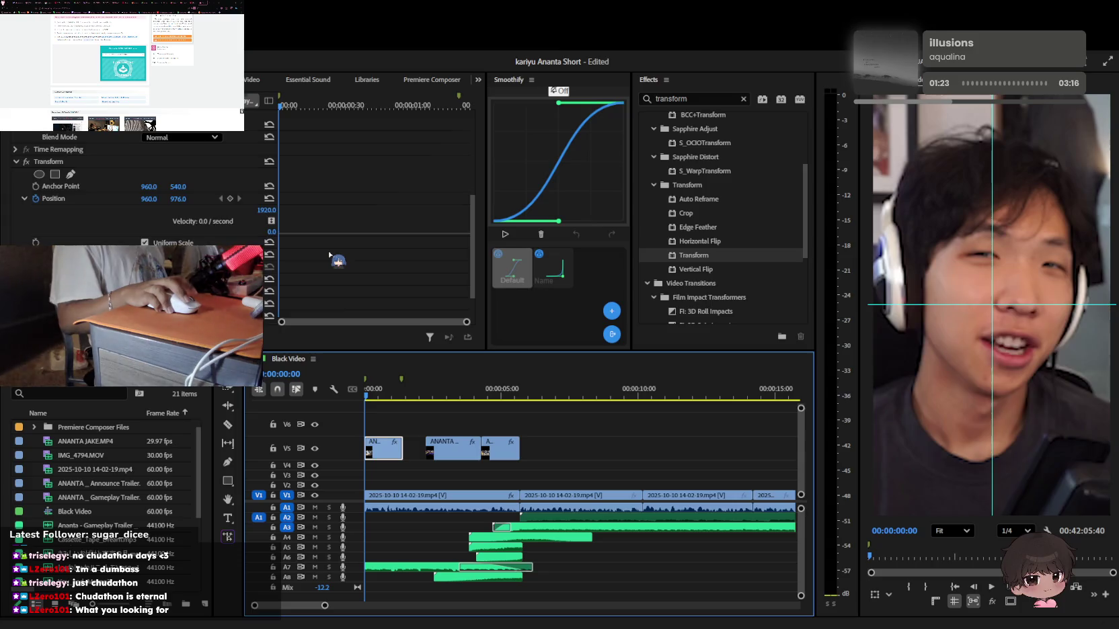
pyautogui.press('d')
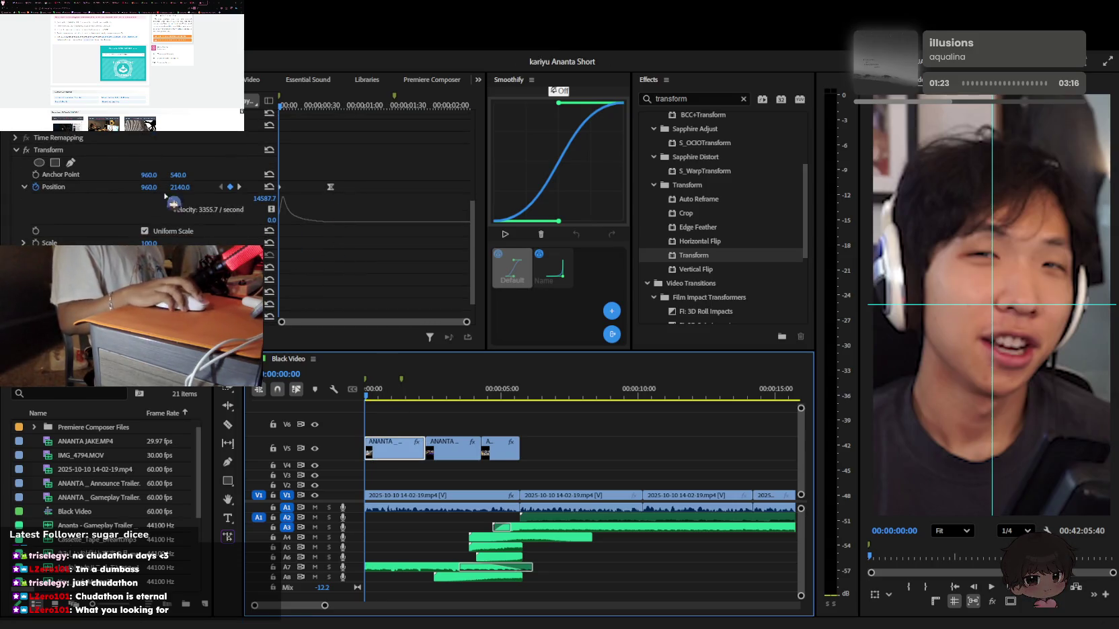
pyautogui.click(336, 287)
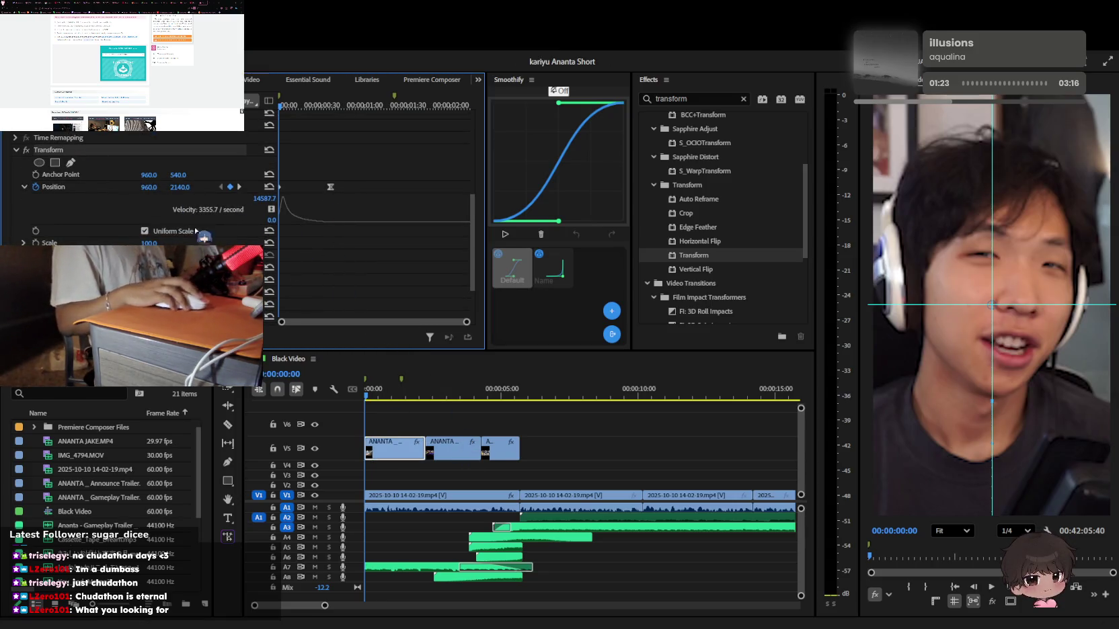
pyautogui.click(463, 408)
pyautogui.click(400, 441)
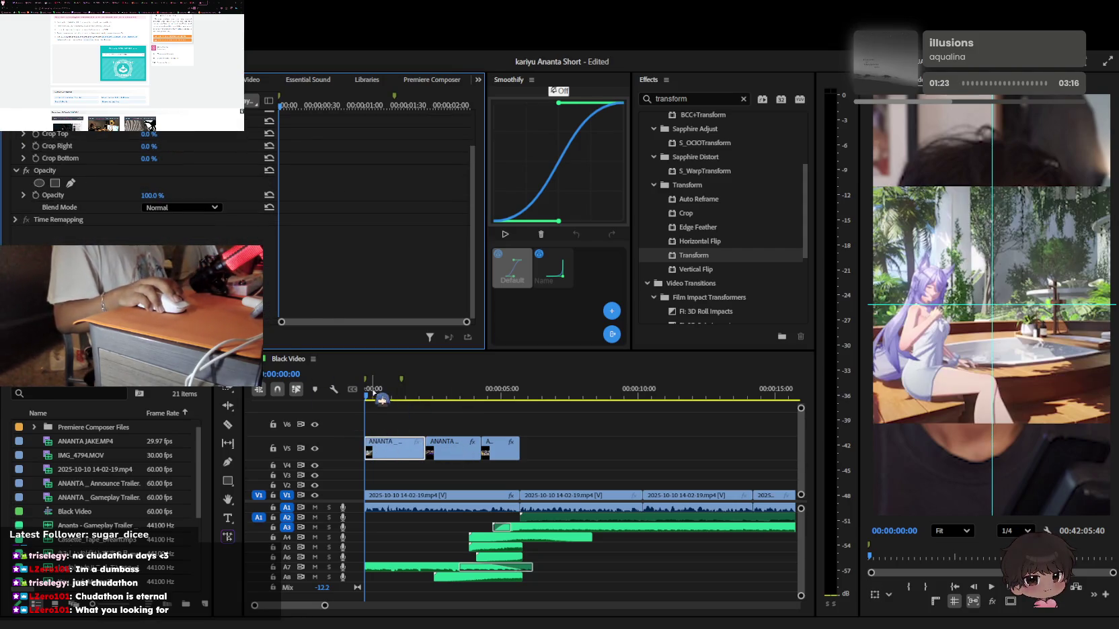
pyautogui.moveTo(374, 394); pyautogui.dragTo(387, 412)
pyautogui.moveTo(424, 449); pyautogui.dragTo(397, 452)
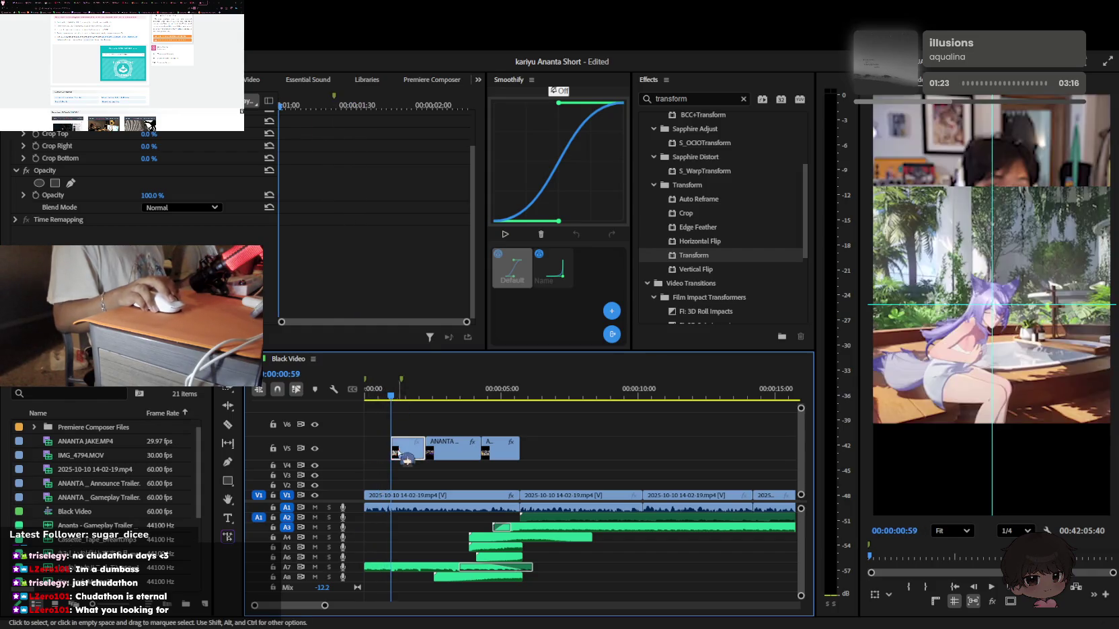
pyautogui.hotkey('ctrl', 'z')
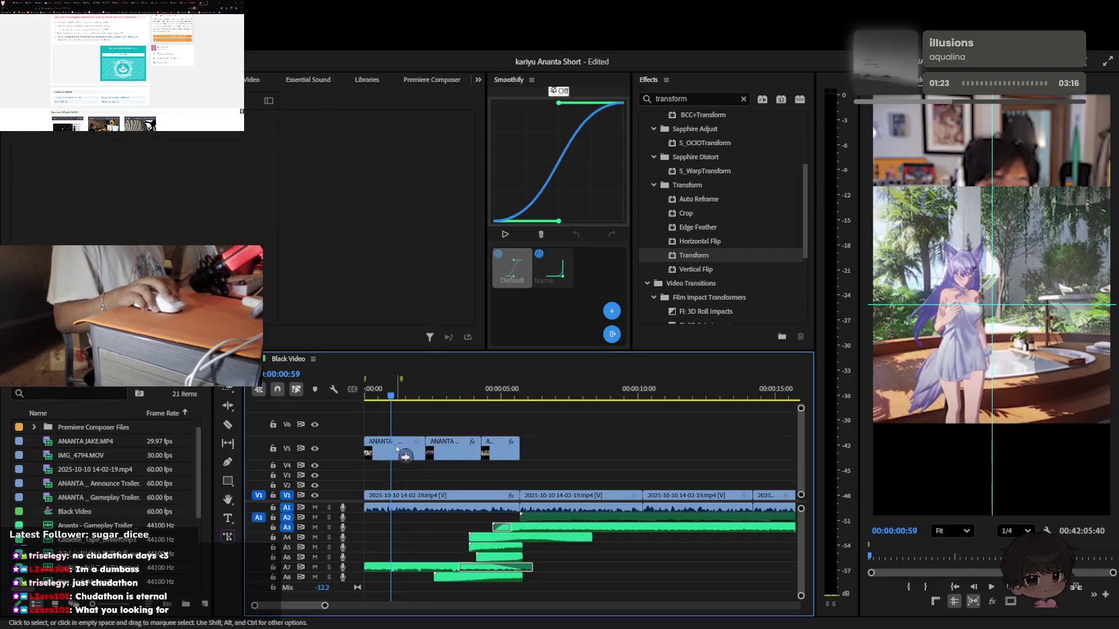
pyautogui.scroll(5, 292, 249)
pyautogui.press('Home')
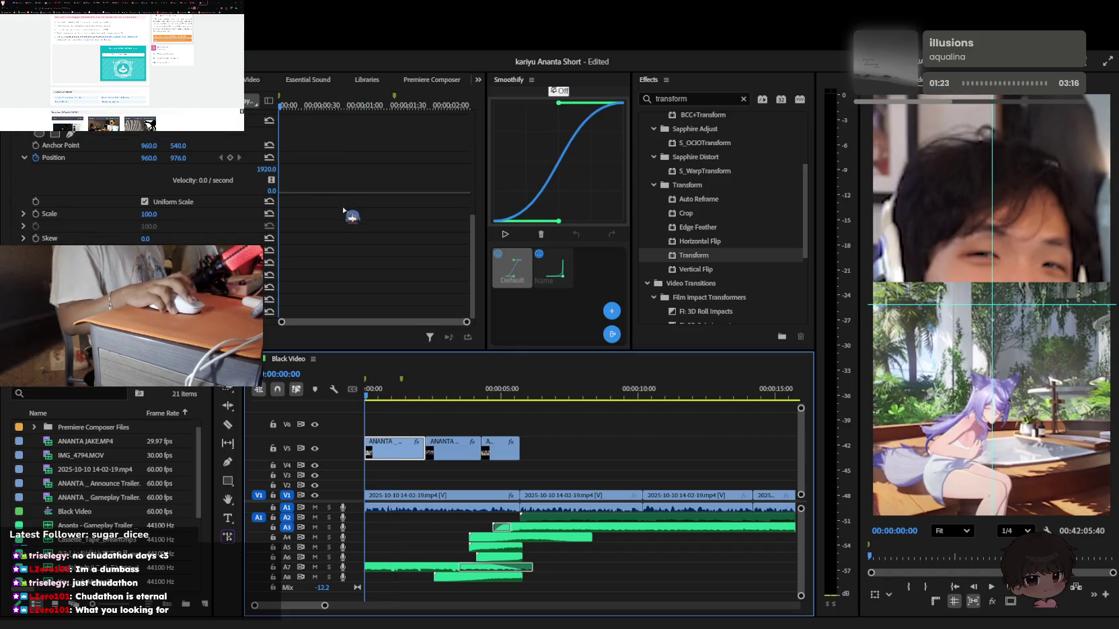
pyautogui.hotkey('ctrl', 'z')
pyautogui.hotkey('ctrl', 'shift', 'z')
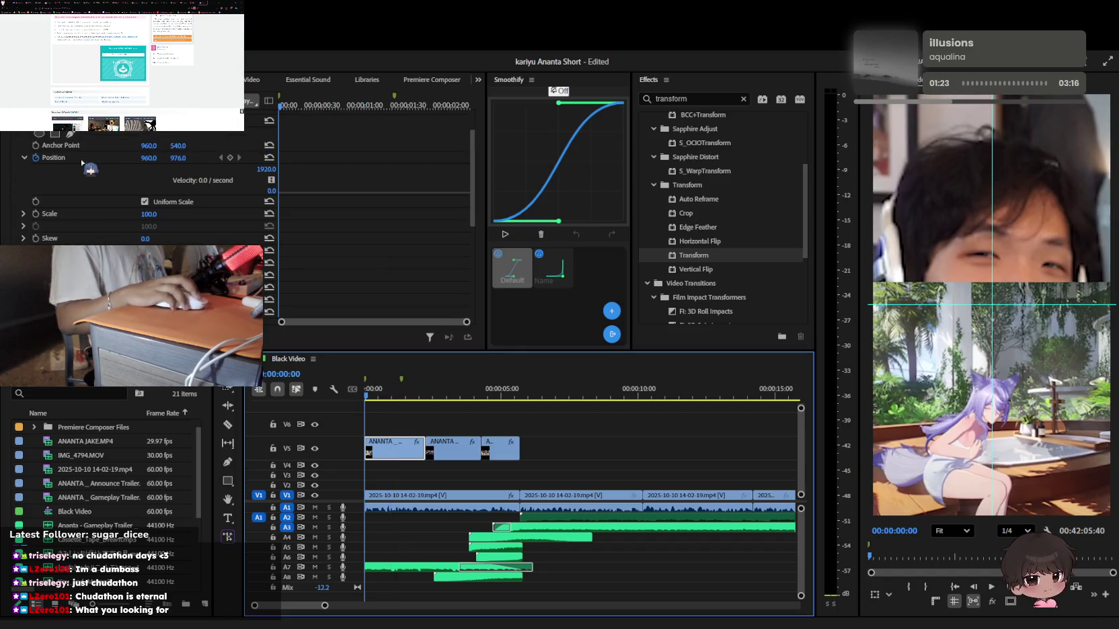
pyautogui.scroll(-3, 169, 172)
pyautogui.scroll(-3, 215, 229)
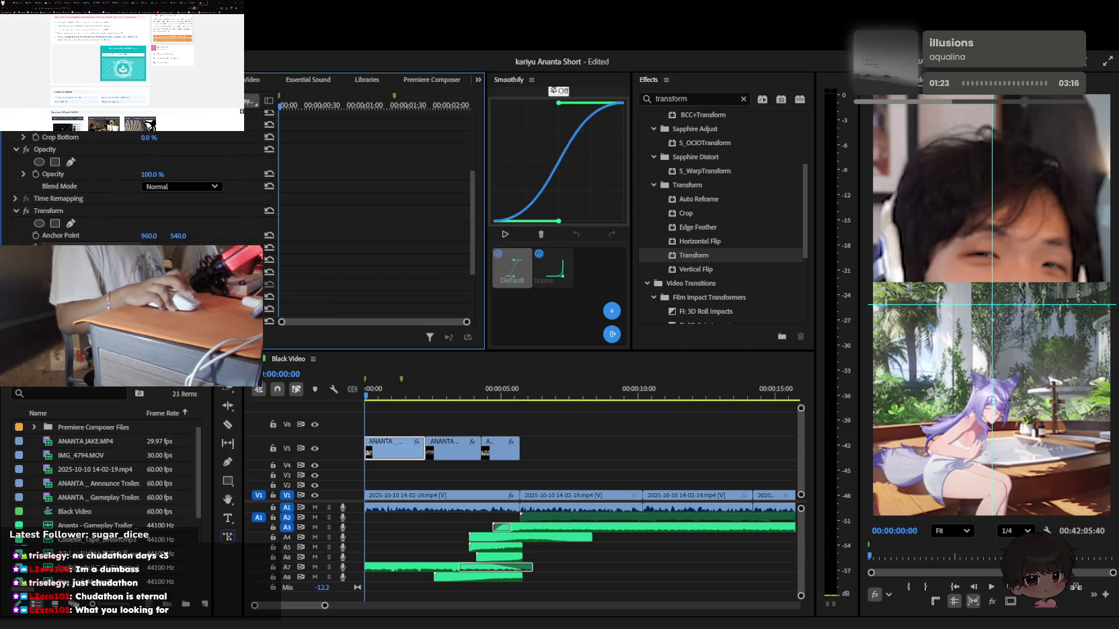
# Keyframe the first V5 clip's Position at frame 37 and set Y to 2294 at frame 0
pyautogui.click(388, 496)
pyautogui.press('space')
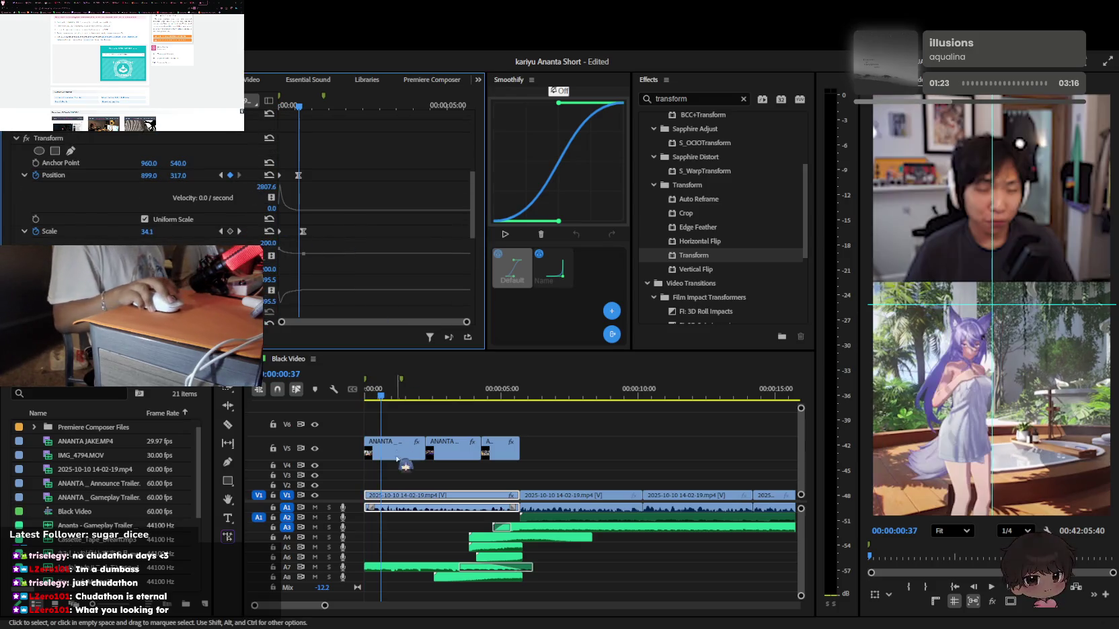
pyautogui.click(397, 455)
pyautogui.click(230, 176)
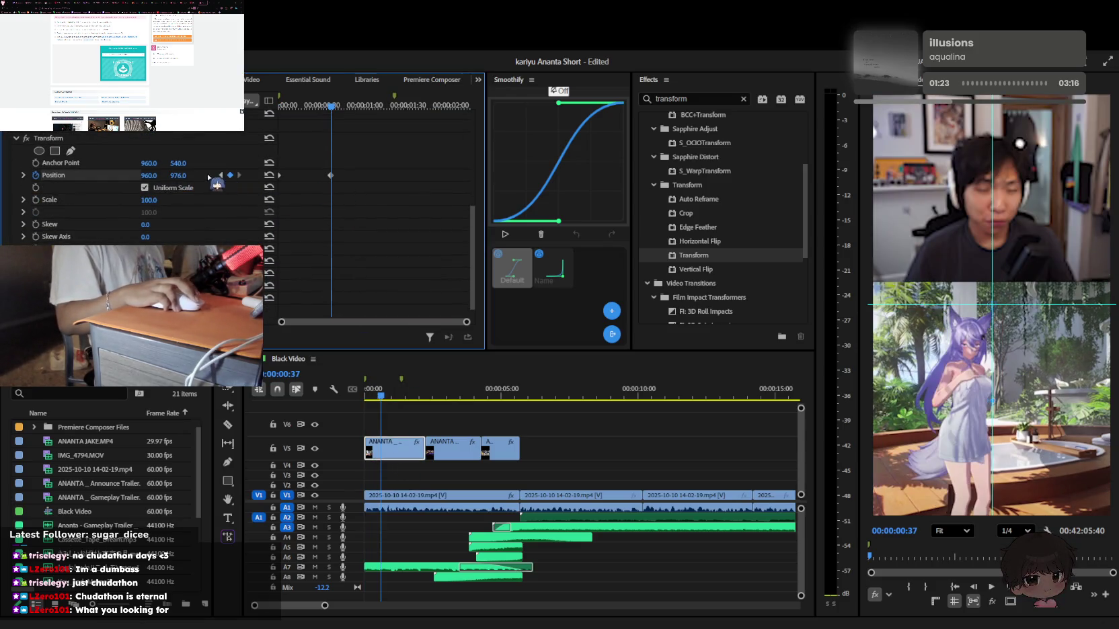
pyautogui.click(221, 174)
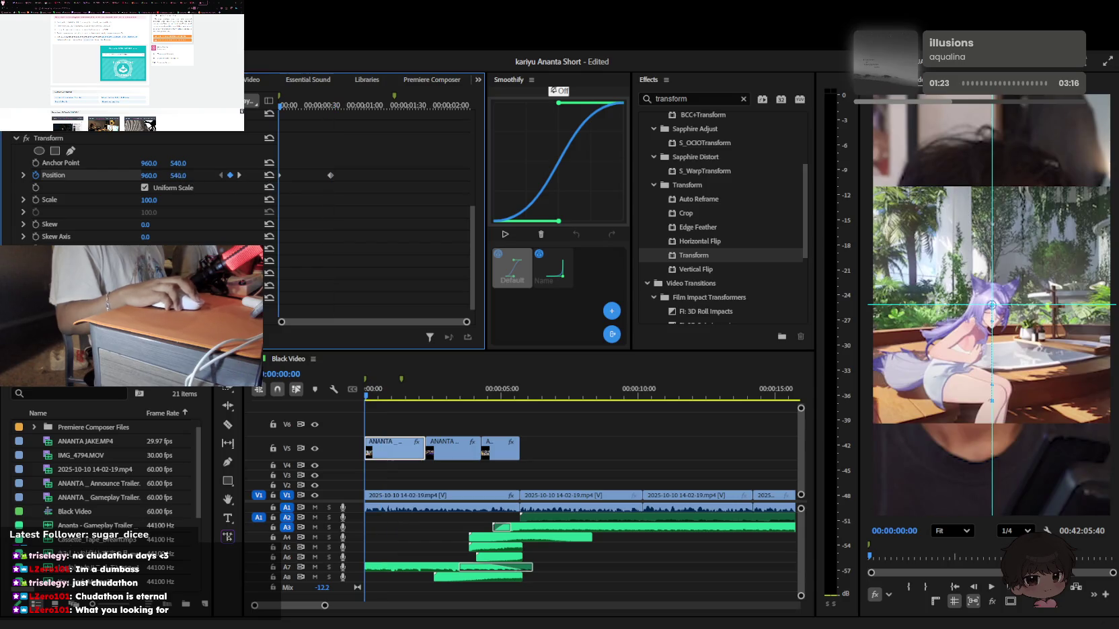
pyautogui.moveTo(180, 176); pyautogui.dragTo(269, 176)
pyautogui.click(24, 175)
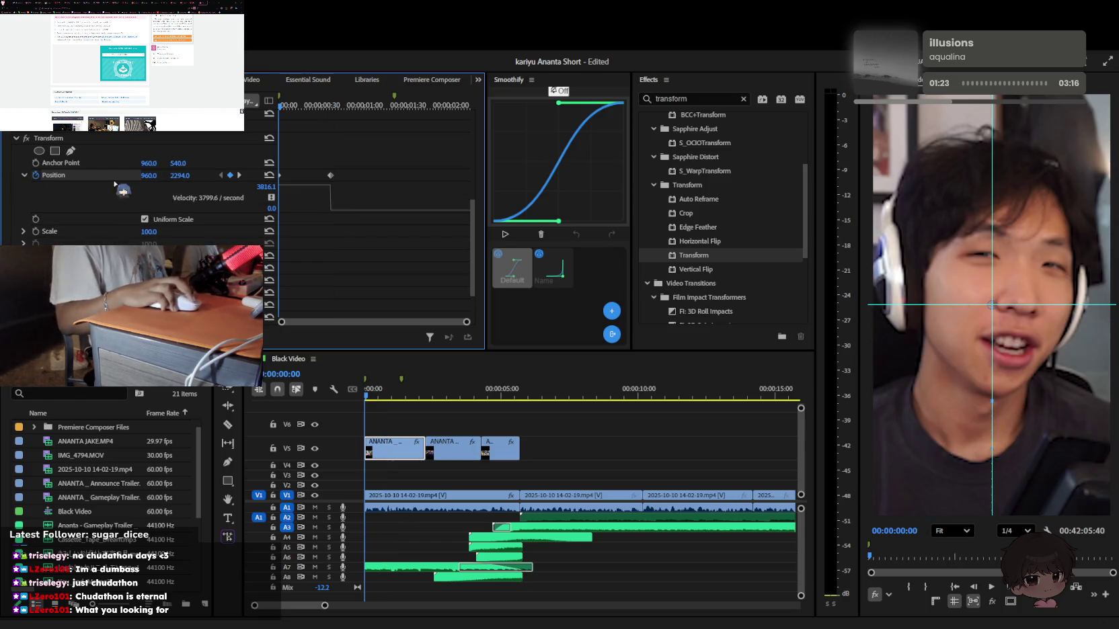
# Preview the slide-in animation, save the project, and deselect the clip
pyautogui.press('space')
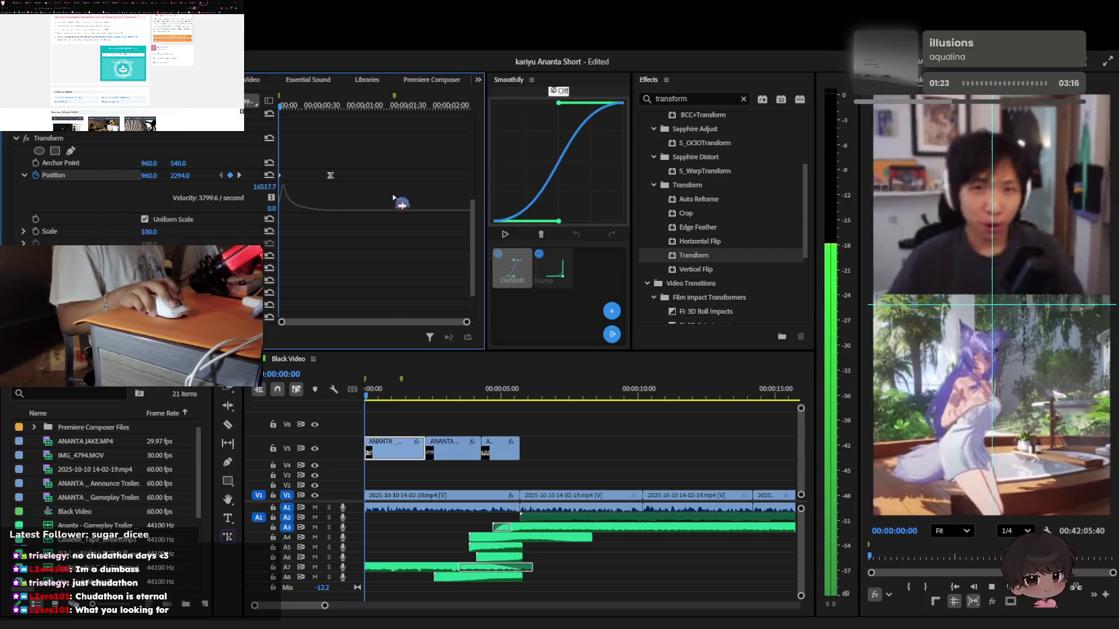
pyautogui.hotkey('ctrl', 's')
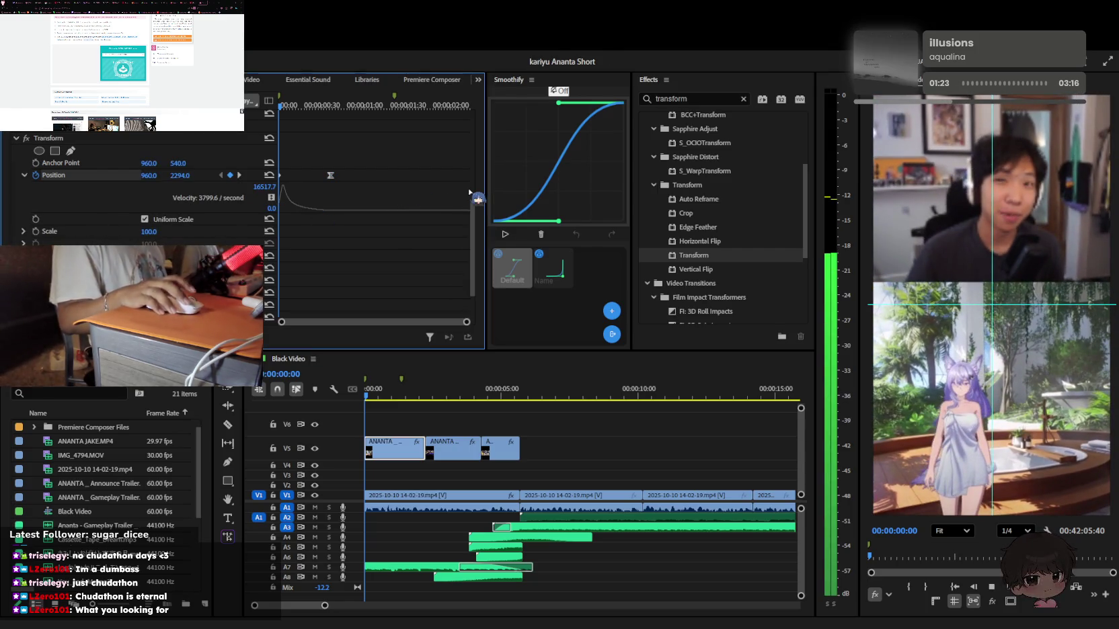
pyautogui.scroll(-2, 458, 223)
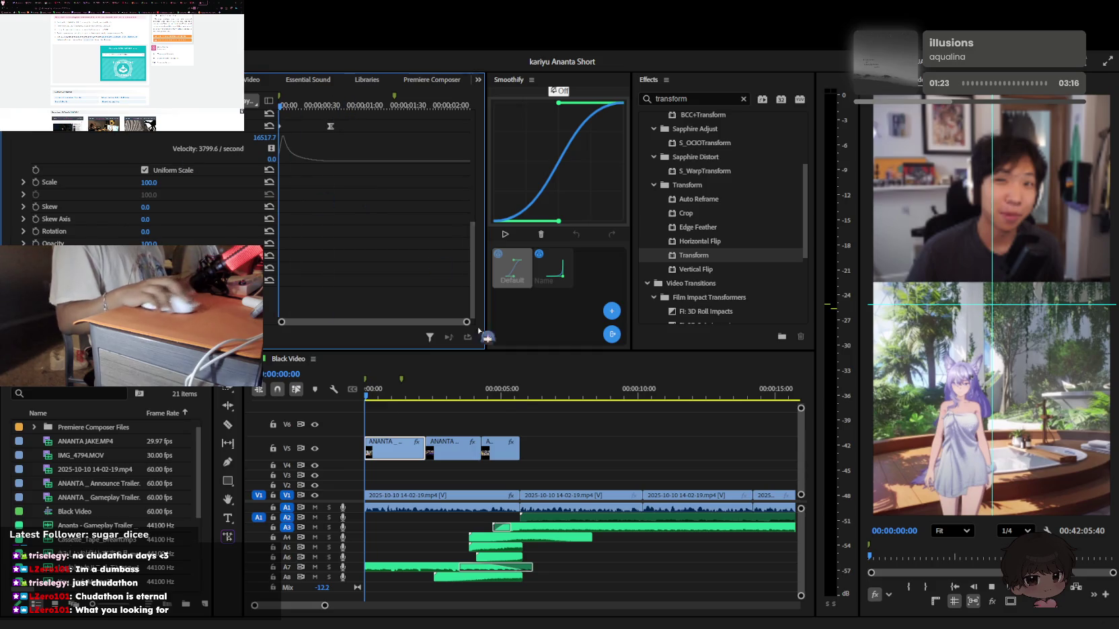
pyautogui.hotkey('ctrl', 'shift', 'a')
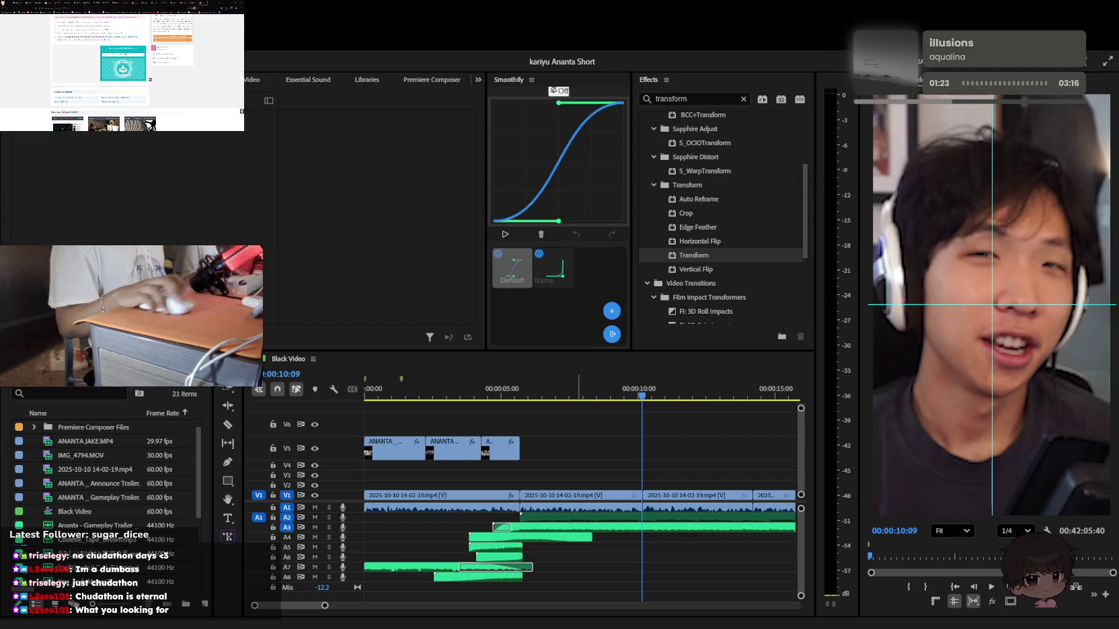
pyautogui.click(474, 393)
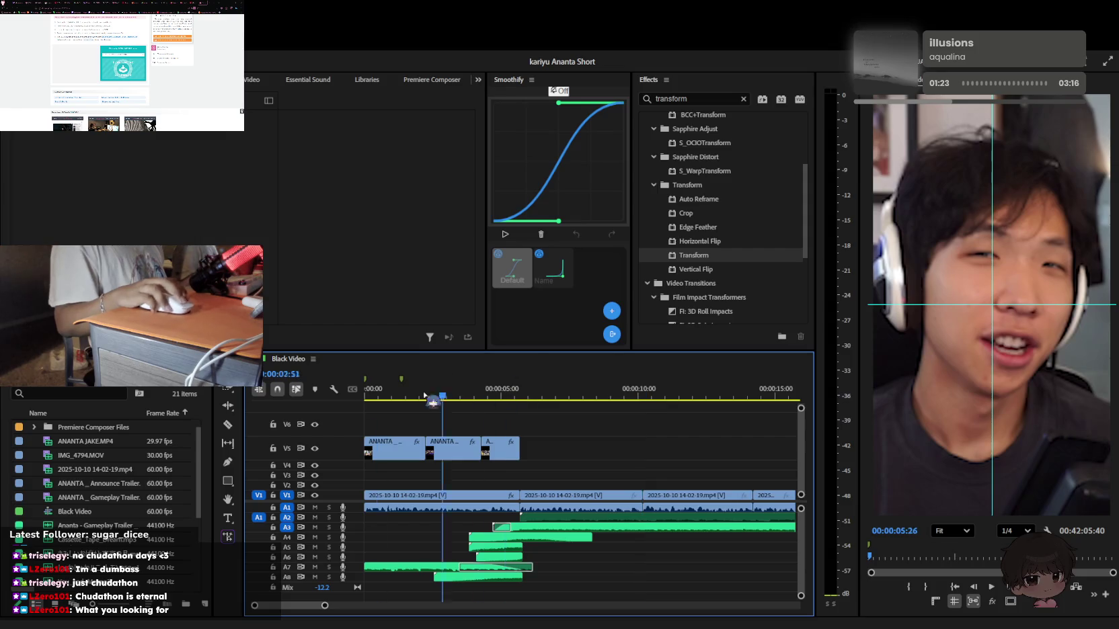
pyautogui.press('space')
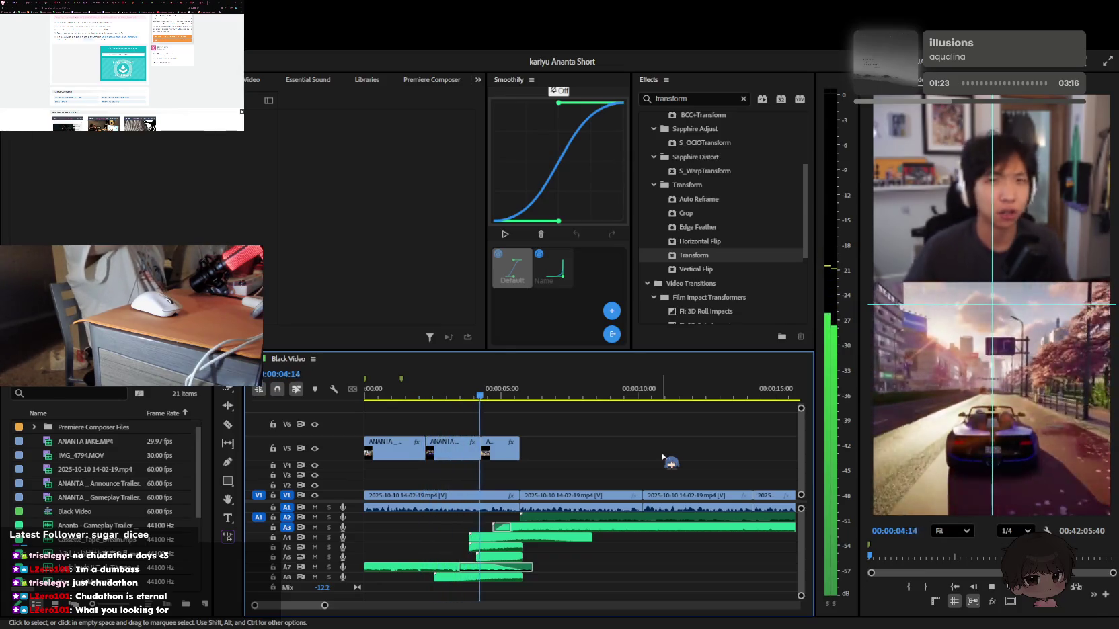
pyautogui.press('space')
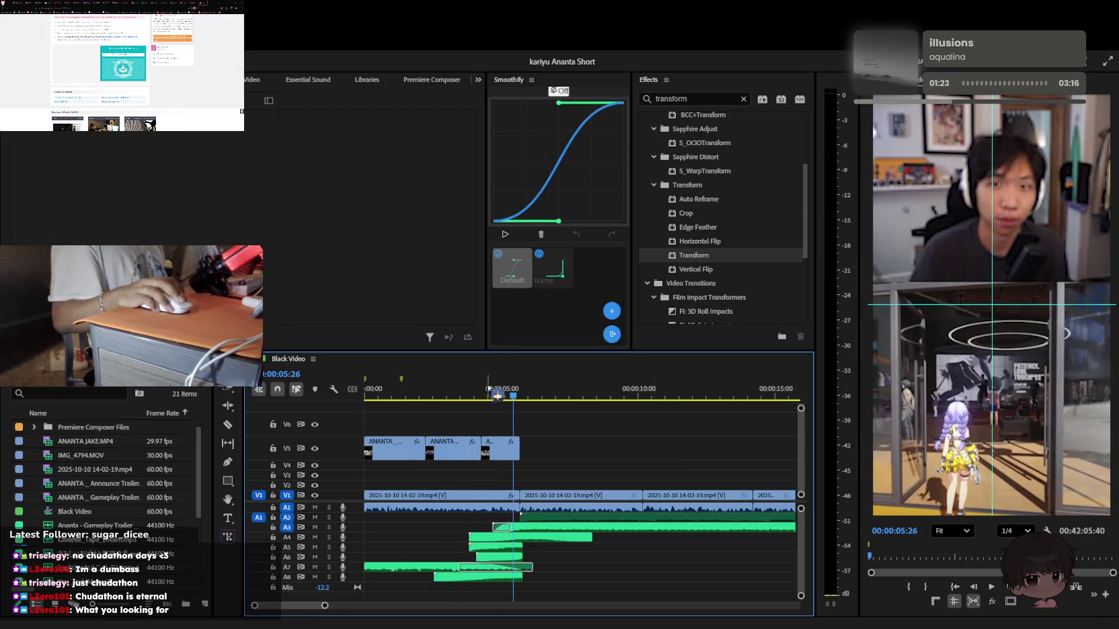
# Set the first gameplay clip's resting Position Y to 976 and save the project
pyautogui.press('space')
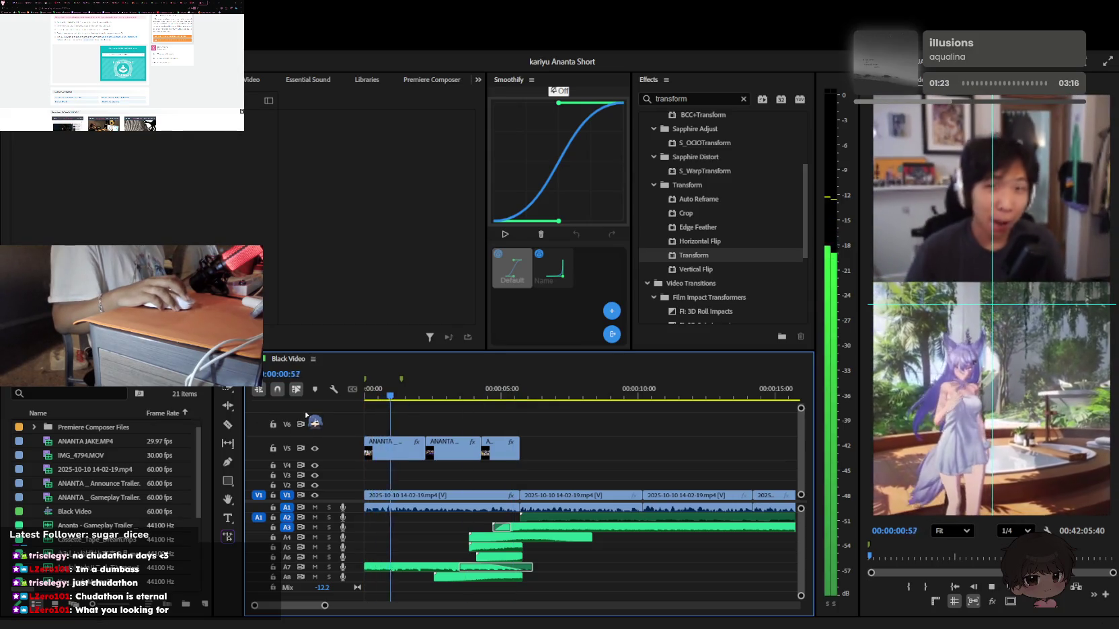
pyautogui.click(375, 393)
pyautogui.click(387, 447)
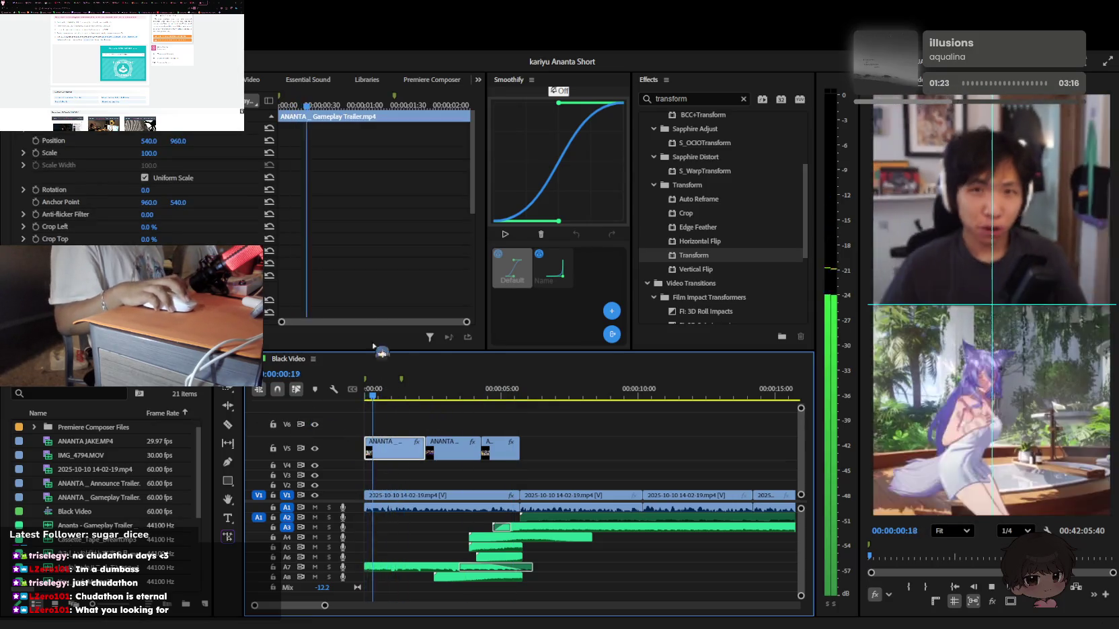
pyautogui.click(151, 158)
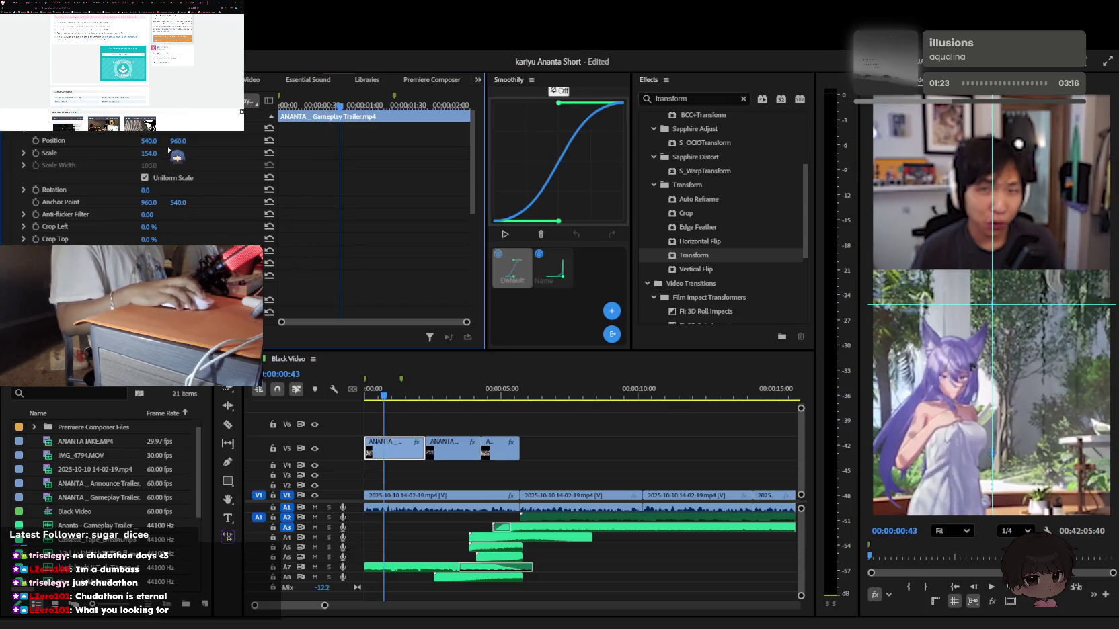
pyautogui.scroll(-5, 202, 185)
pyautogui.scroll(-3, 135, 188)
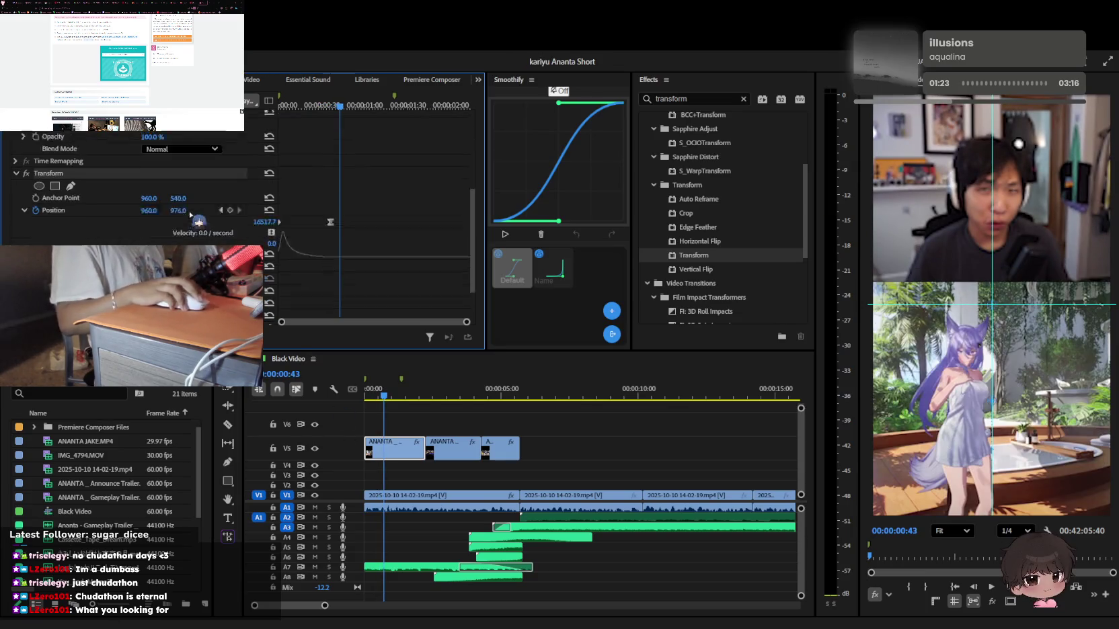
pyautogui.moveTo(178, 199); pyautogui.dragTo(168, 199)
pyautogui.hotkey('ctrl', 's')
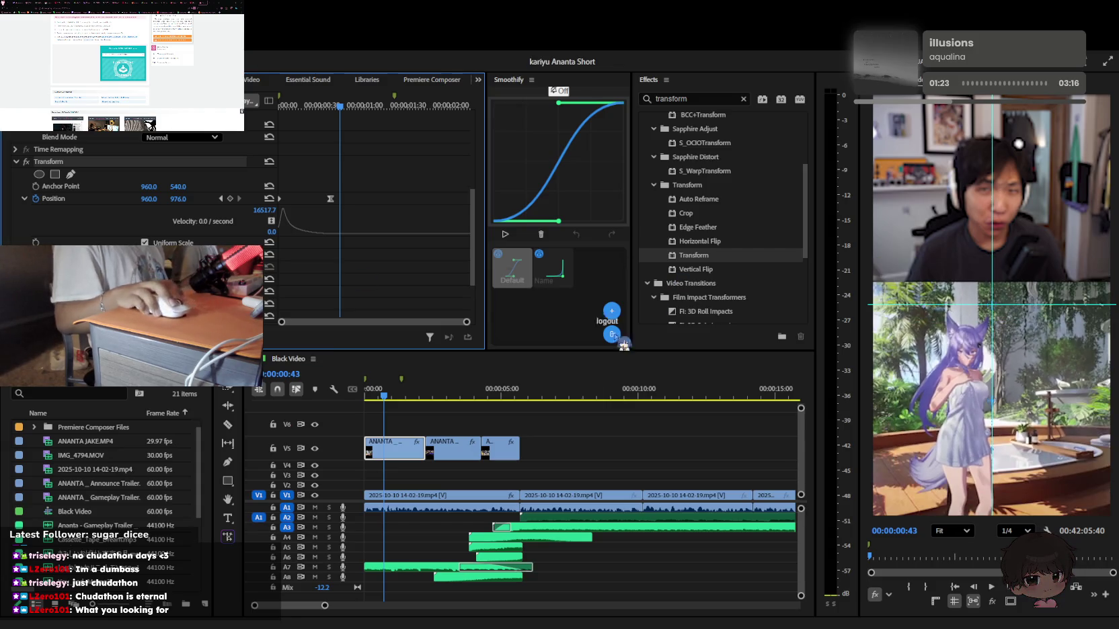
# Check the clip mid-slide at frame 20, deselect it, and go to the Effects search
pyautogui.click(373, 397)
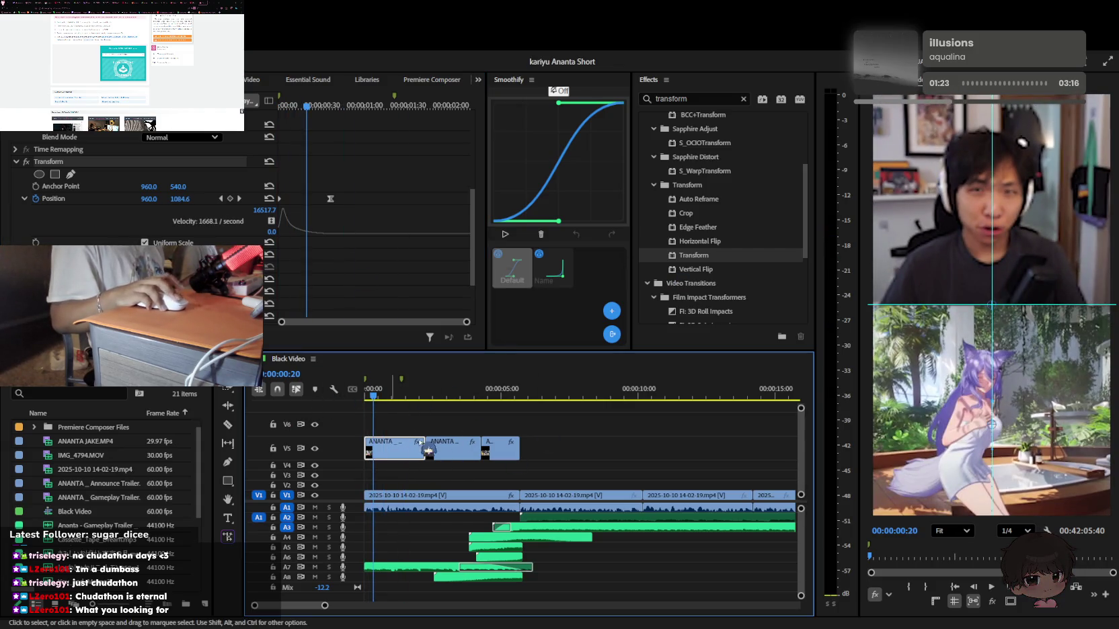
pyautogui.click(630, 425)
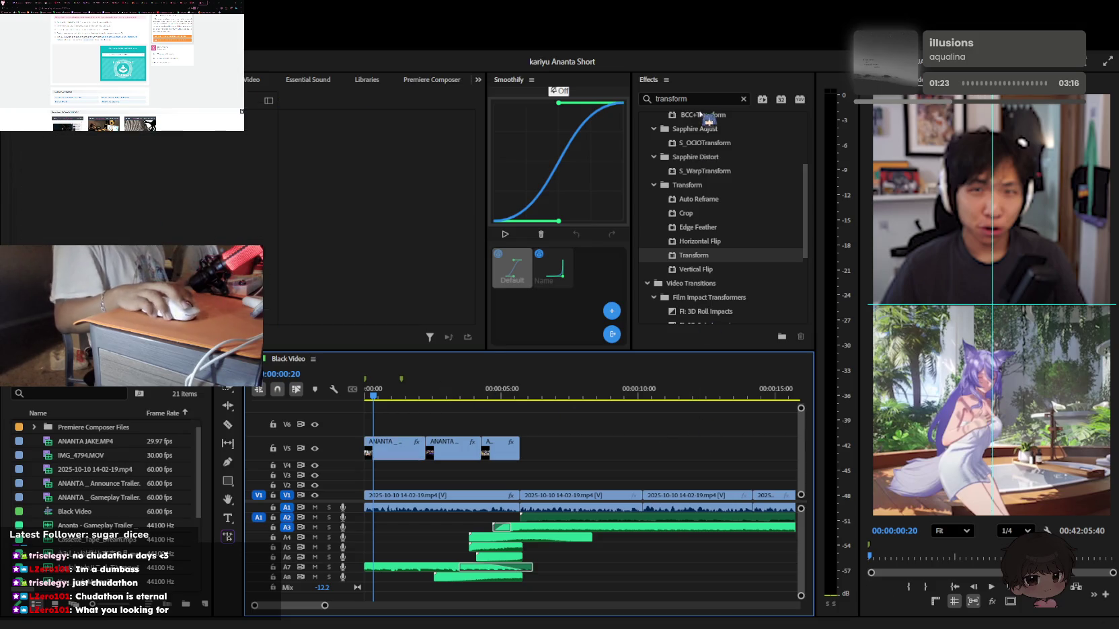
pyautogui.hotkey('shift', '7')
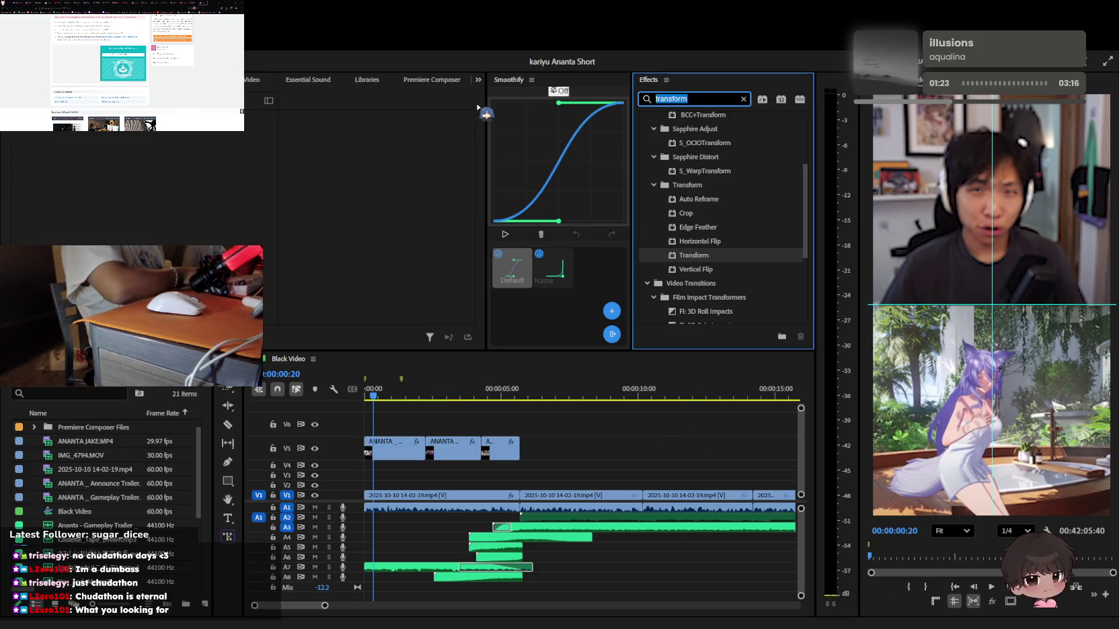
# Apply the Crop effect to the first V5 clip, then search Effects for 'transform'
pyautogui.write('crop')
pyautogui.moveTo(686, 232); pyautogui.dragTo(393, 448)
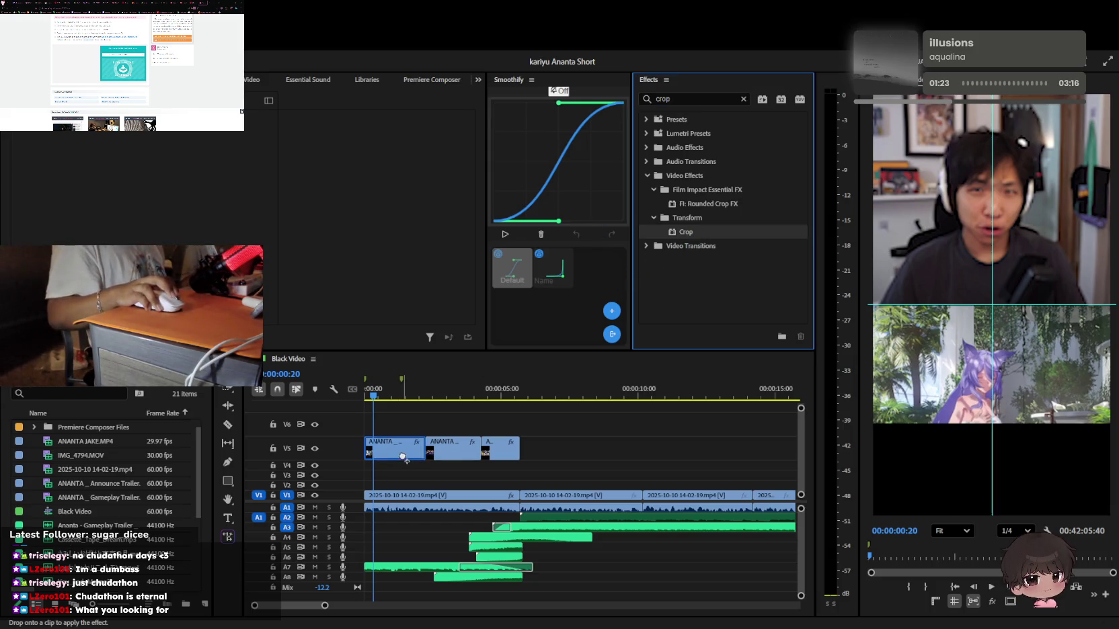
pyautogui.scroll(-5, 134, 188)
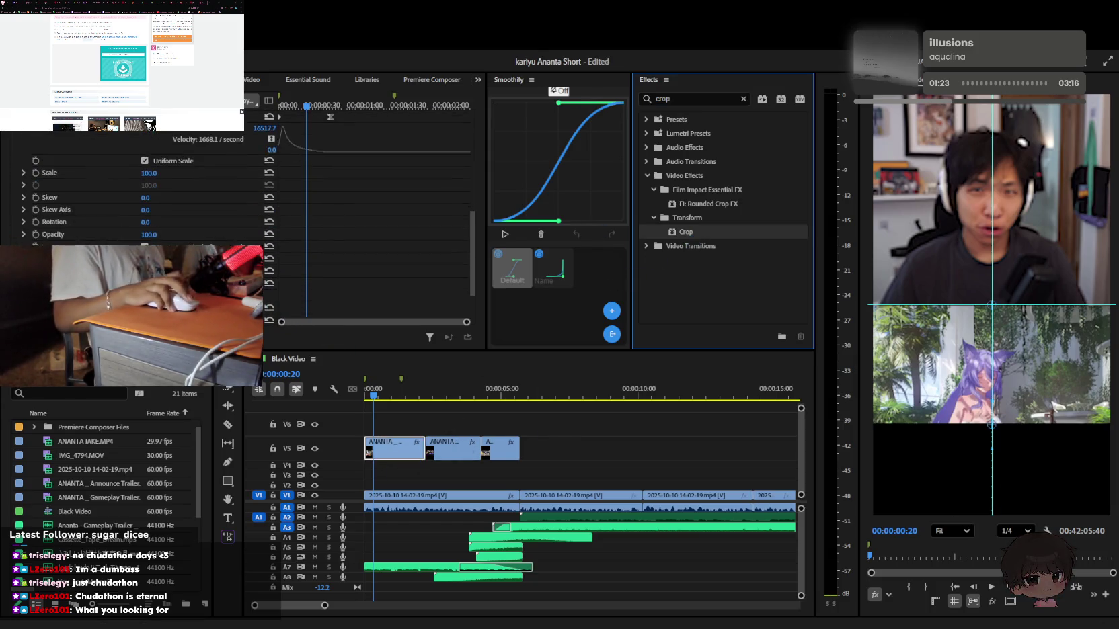
pyautogui.scroll(5, 40, 194)
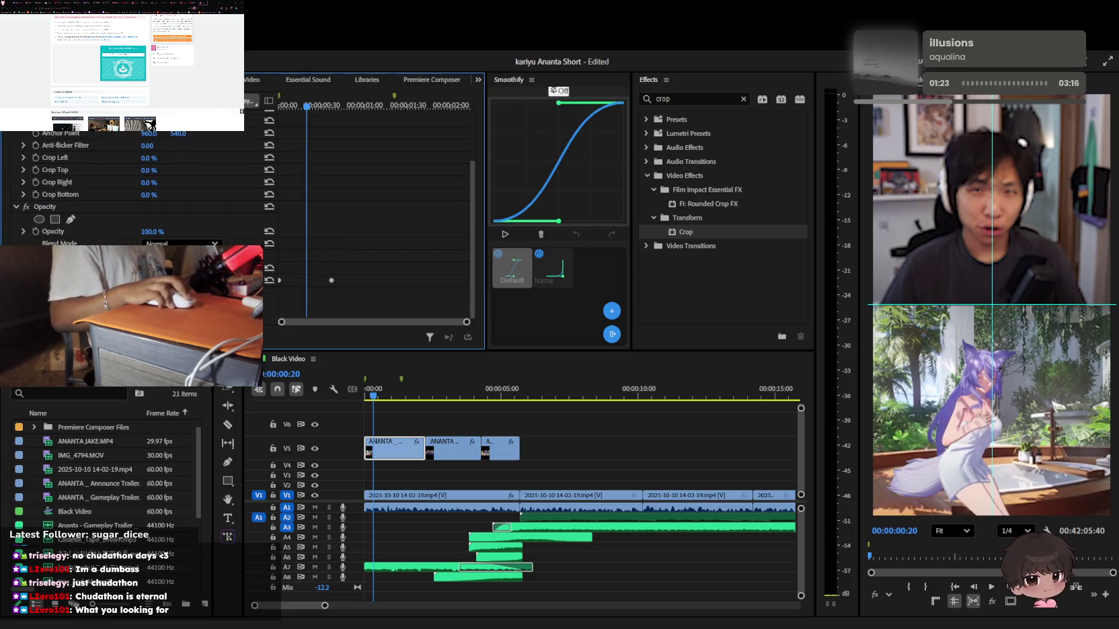
pyautogui.doubleClick(672, 99)
pyautogui.write('tera')
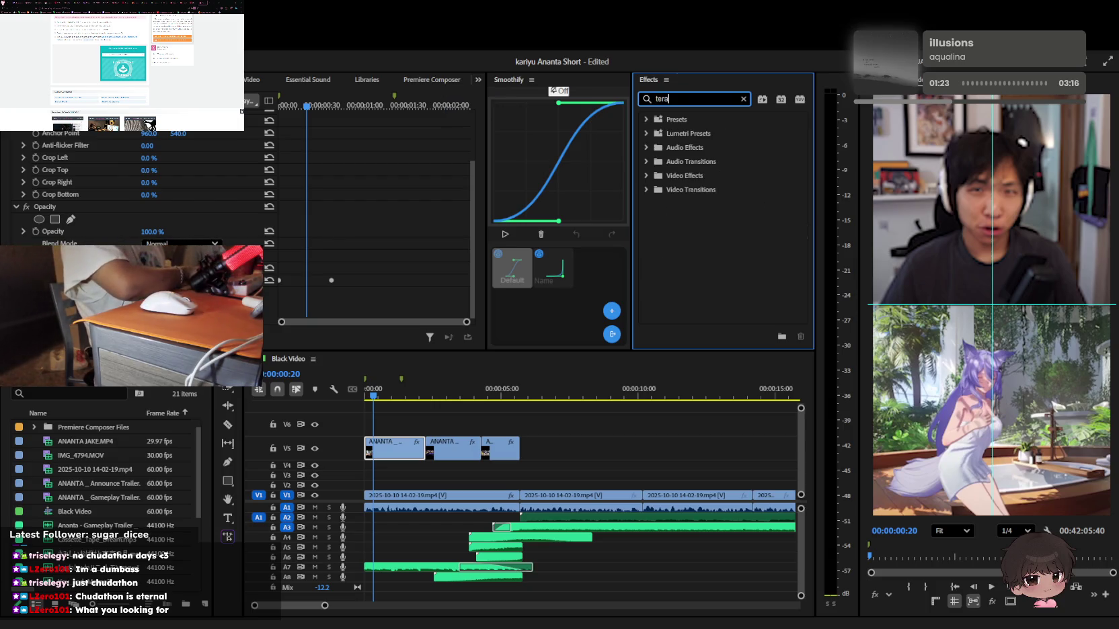
pyautogui.write('transform')
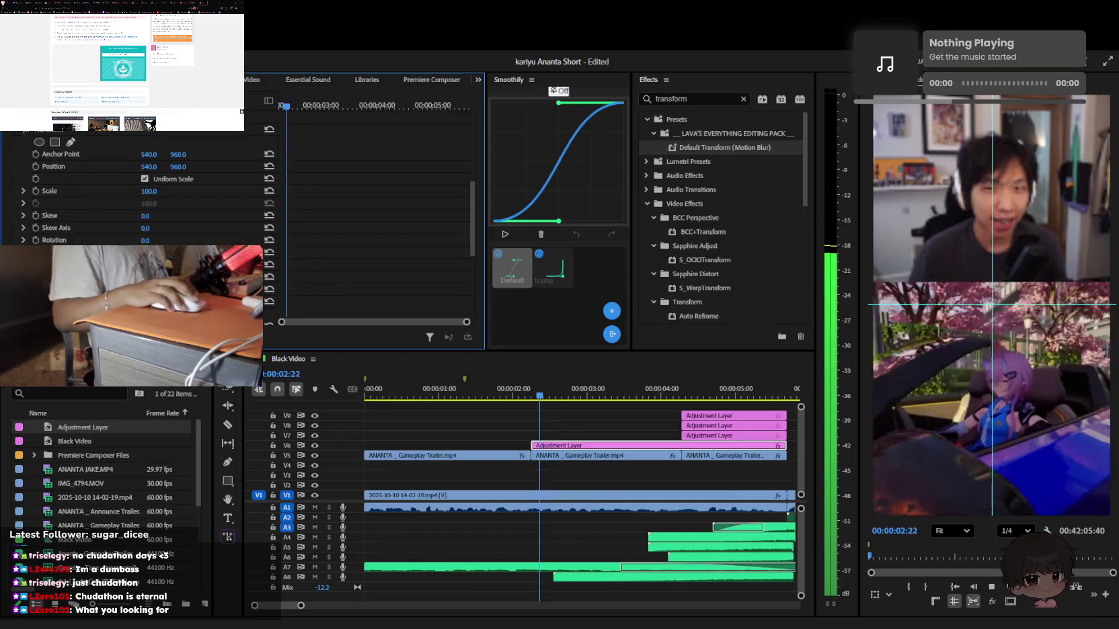
# Razor the Data Scrolling 02 sound effect on A9 and delete its unwanted tail
pyautogui.click(608, 537)
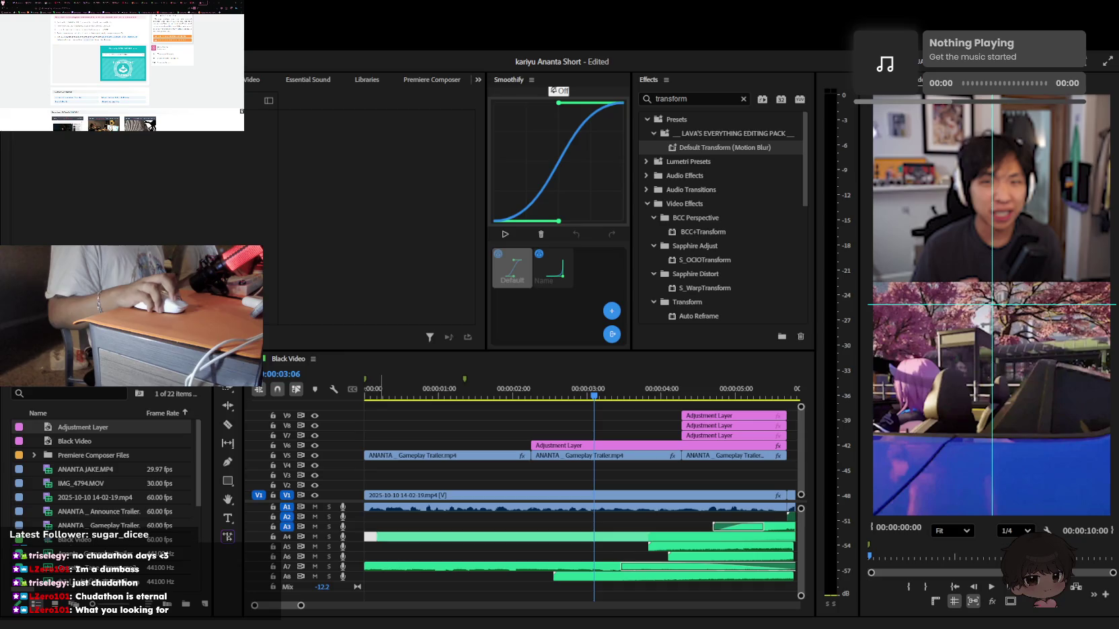
pyautogui.press('-')
pyautogui.press('-')
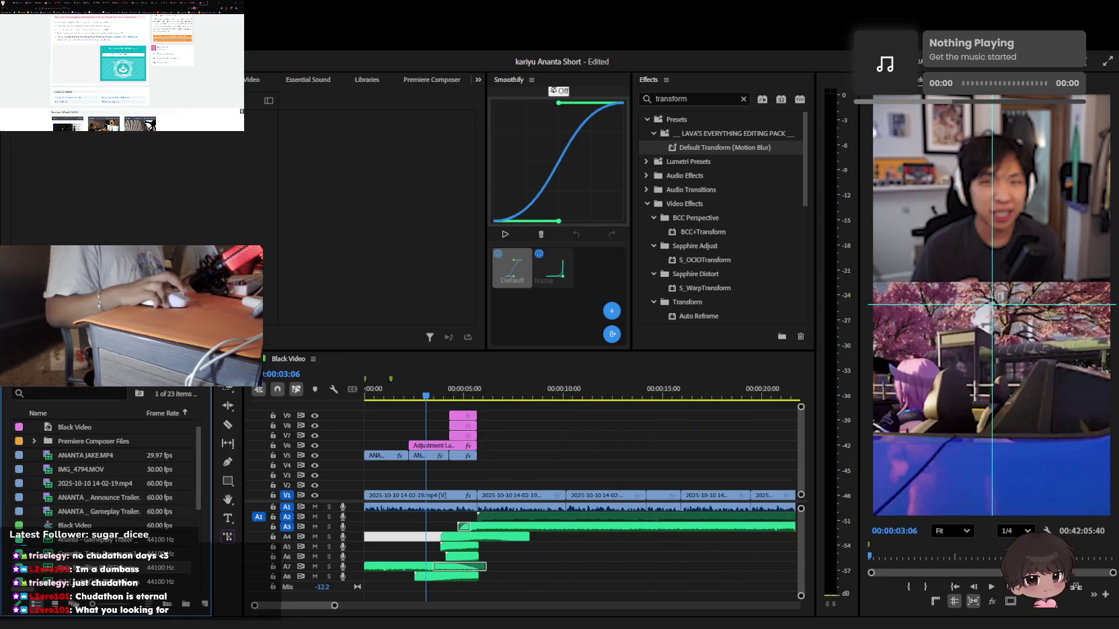
pyautogui.click(599, 570)
pyautogui.press('=')
pyautogui.press('=')
pyautogui.click(615, 576)
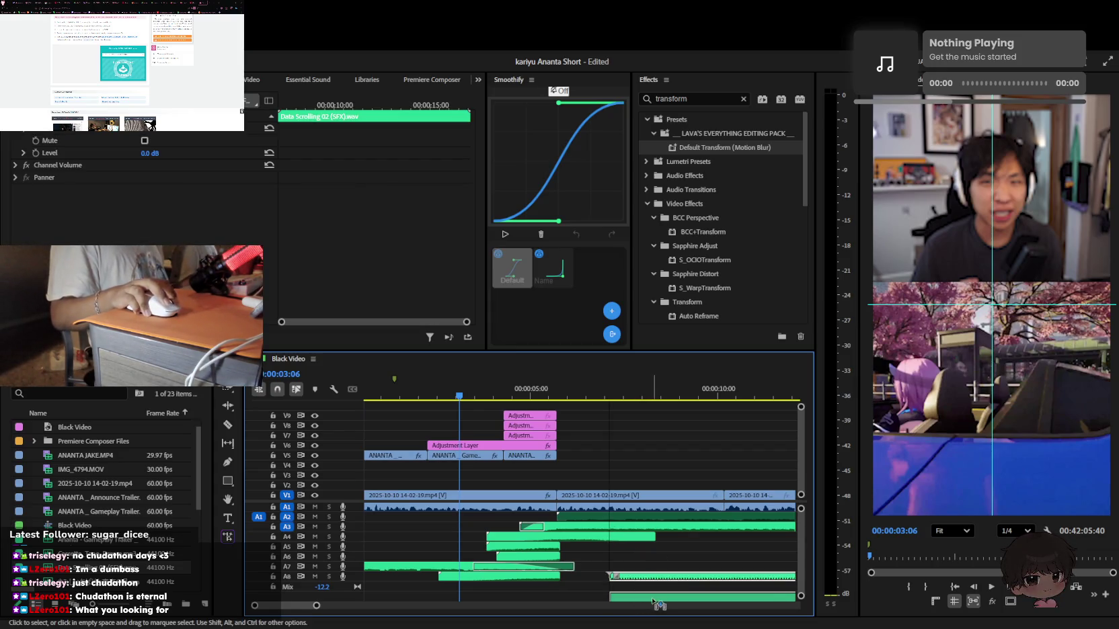
pyautogui.moveTo(659, 600); pyautogui.dragTo(503, 573)
pyautogui.press('=')
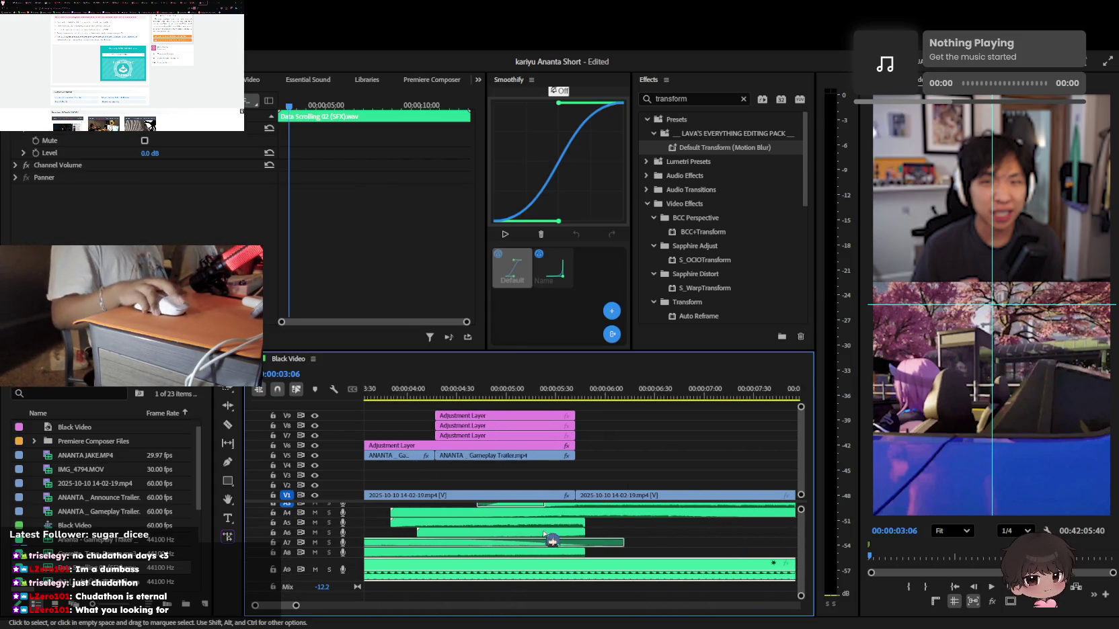
pyautogui.press('=')
pyautogui.click(557, 568)
pyautogui.press('v')
pyautogui.click(638, 568)
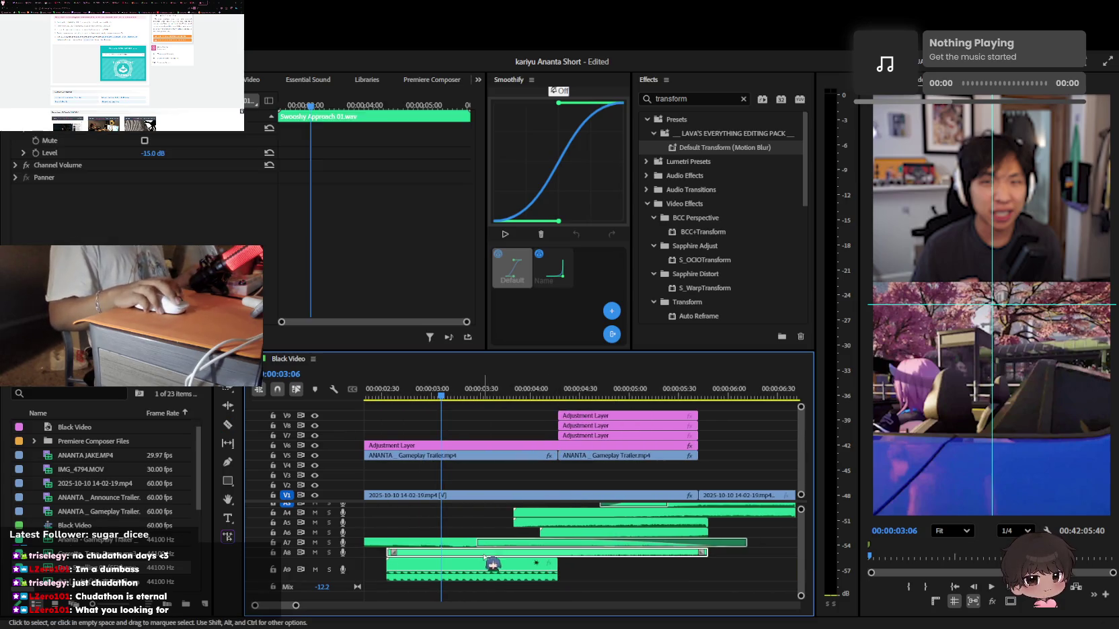
pyautogui.press('Delete')
# Lower the Data Scrolling 02 volume, preview it, and add the vine-boom sound on new track A10
pyautogui.scroll(3, 554, 415)
pyautogui.press('j')
pyautogui.press('j')
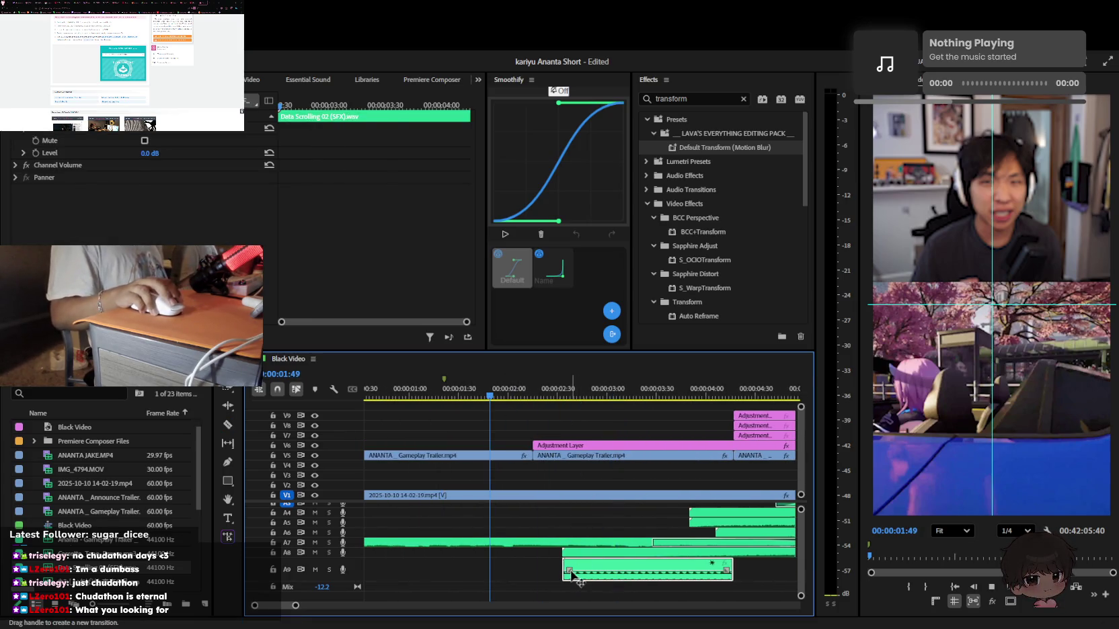
pyautogui.click(169, 168)
pyautogui.click(734, 568)
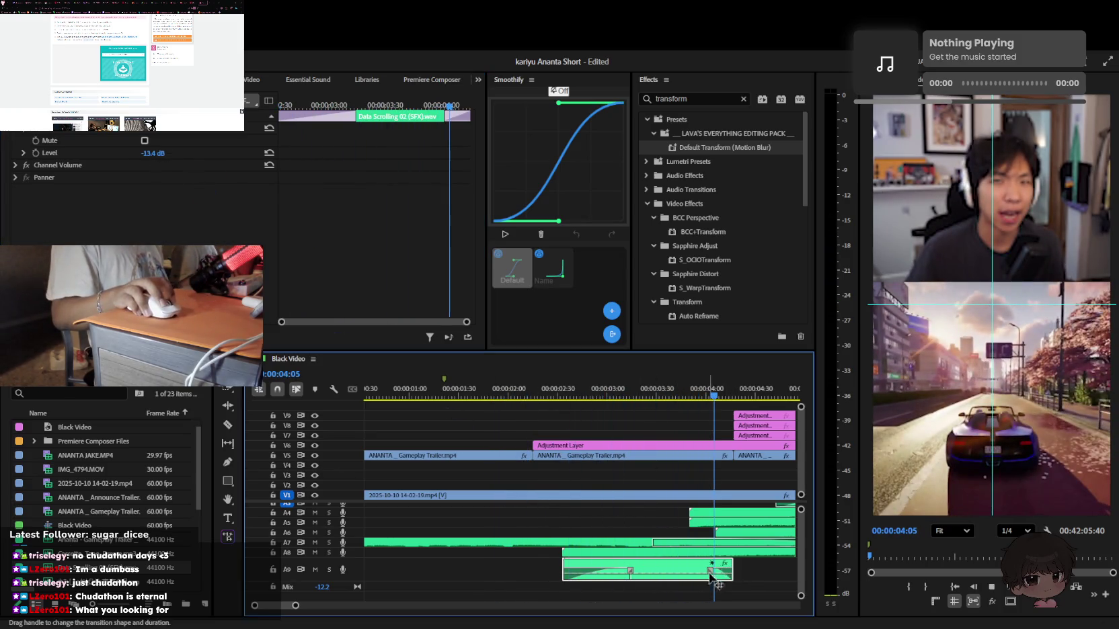
pyautogui.press('space')
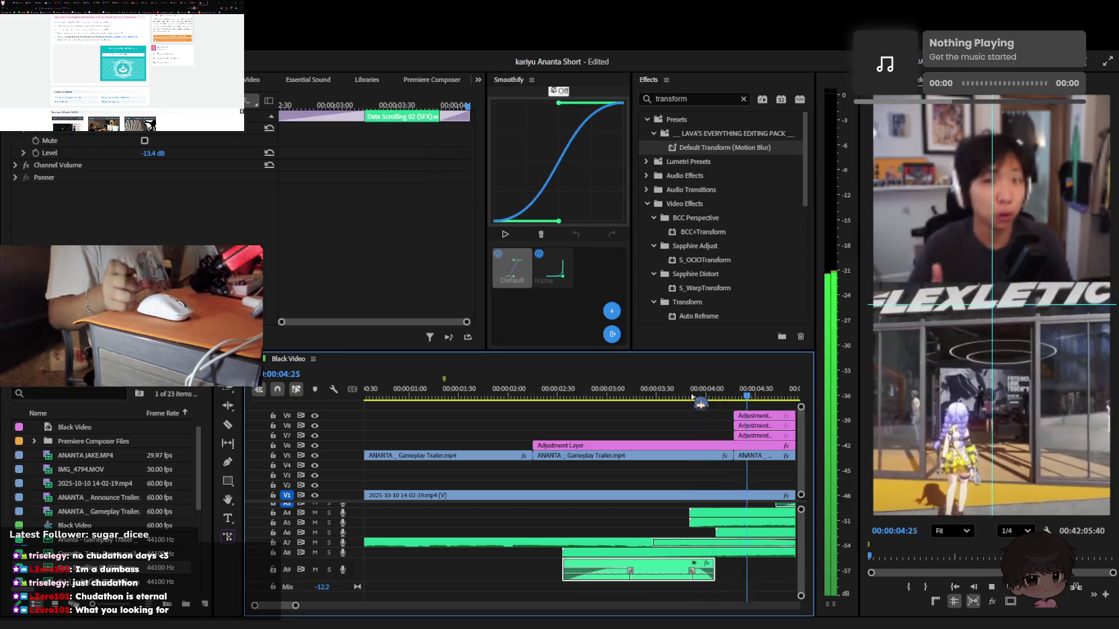
pyautogui.click(404, 393)
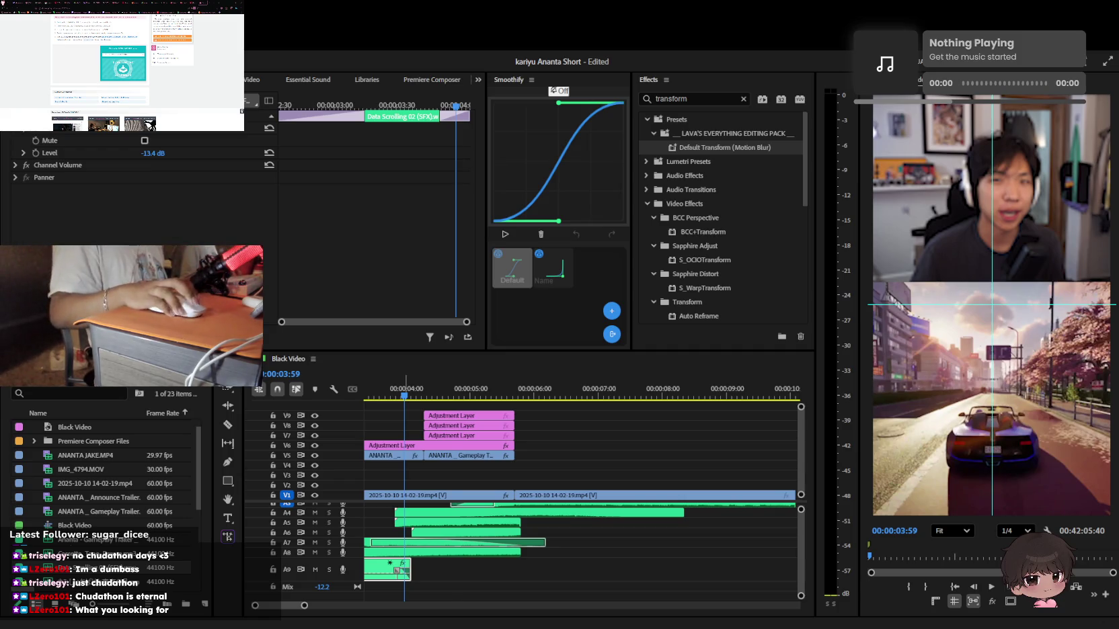
pyautogui.moveTo(494, 582)
pyautogui.mouseDown()
pyautogui.moveTo(513, 584)
pyautogui.moveTo(469, 594)
pyautogui.mouseUp()
pyautogui.press('=')
pyautogui.press('=')
# Set the vine boom's level to -3.8 dB and nudge it slightly later
pyautogui.scroll(1, 447, 567)
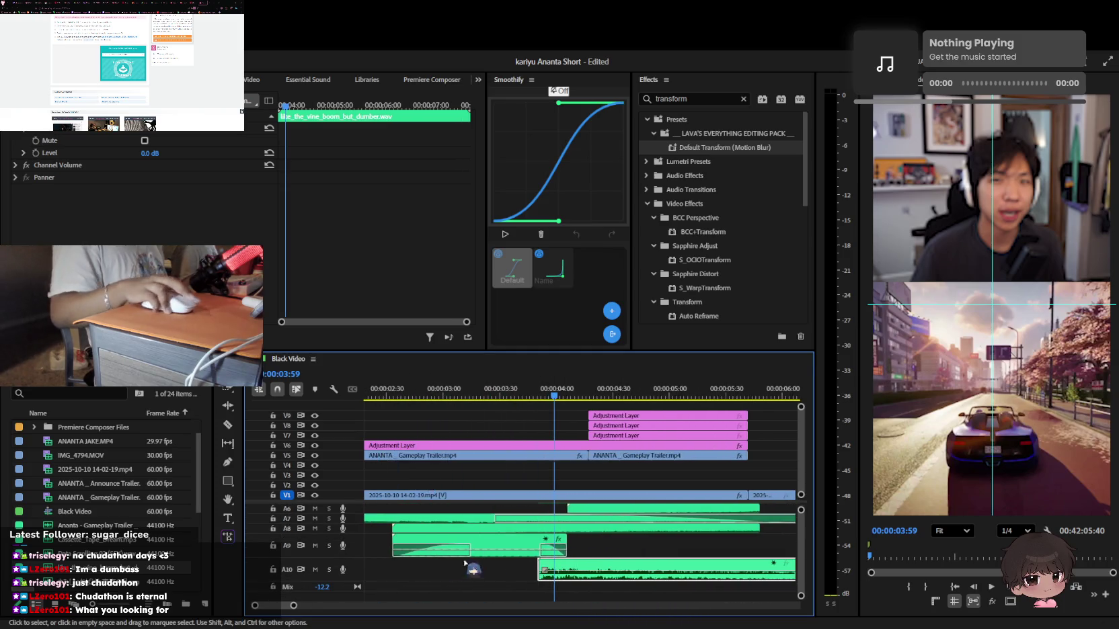
pyautogui.click(149, 153)
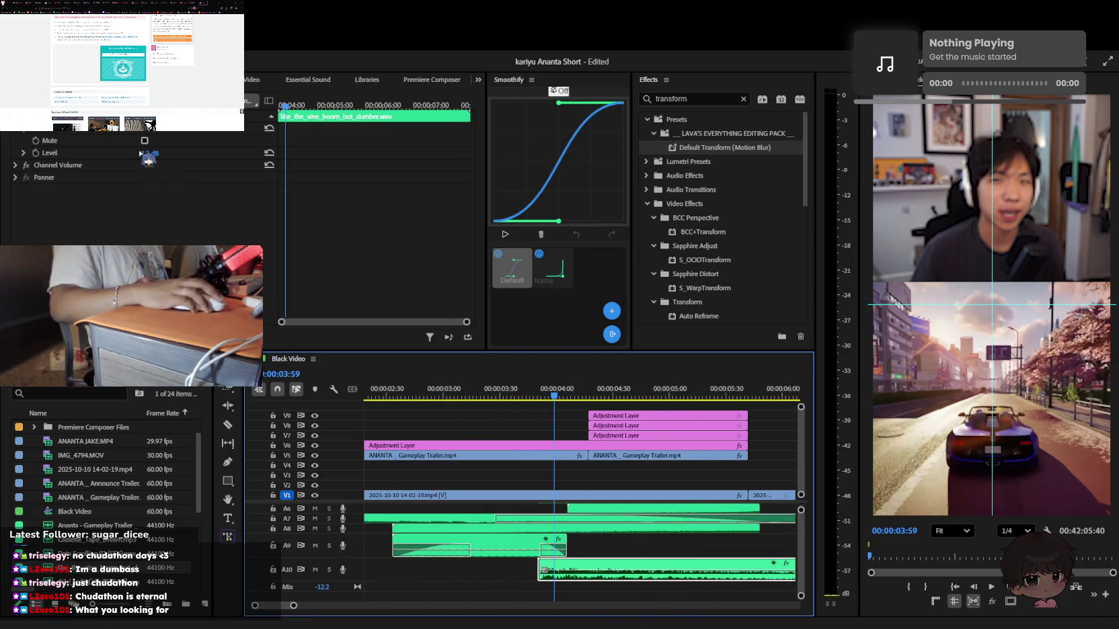
pyautogui.write('-14')
pyautogui.press('Return')
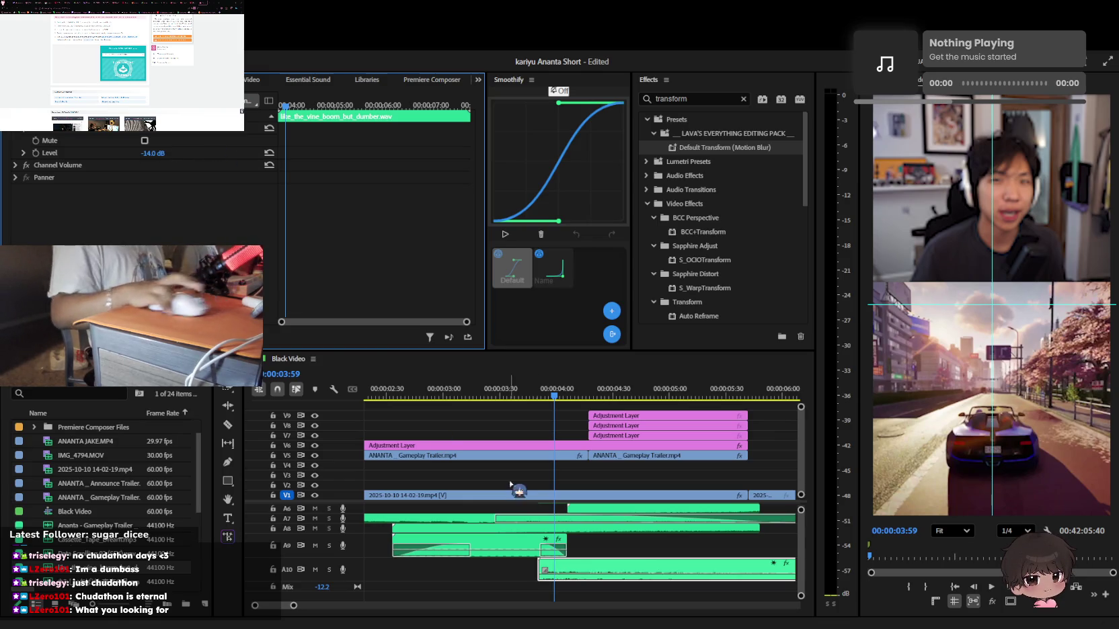
pyautogui.moveTo(607, 565); pyautogui.dragTo(598, 568)
pyautogui.moveTo(149, 152); pyautogui.dragTo(161, 152)
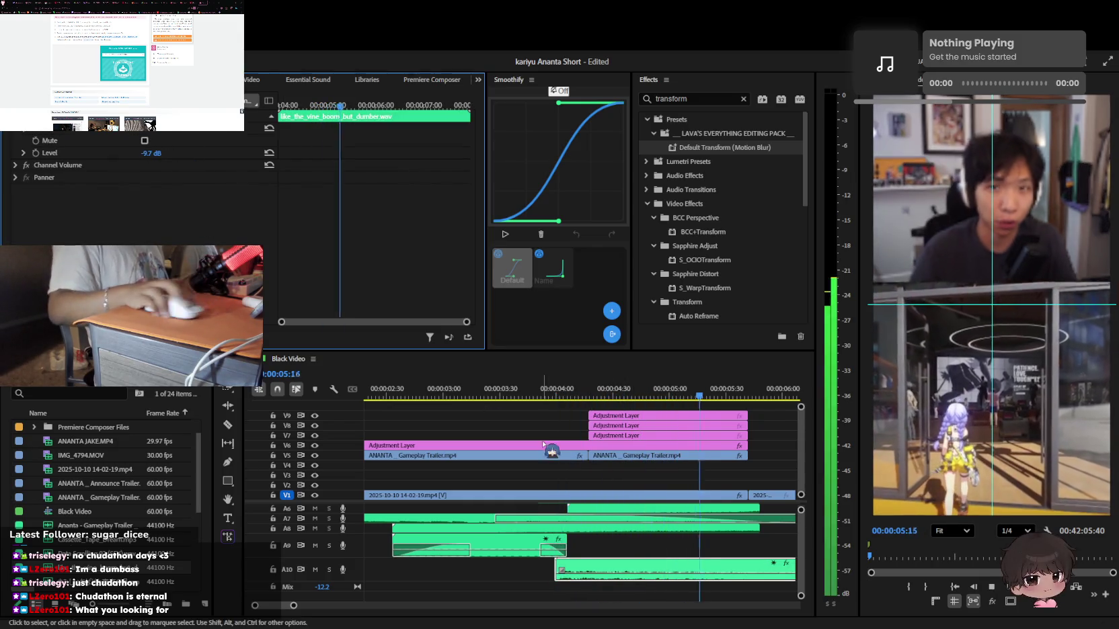
# Preview the vine boom and shift it a bit later for better timing
pyautogui.click(552, 396)
pyautogui.press('space')
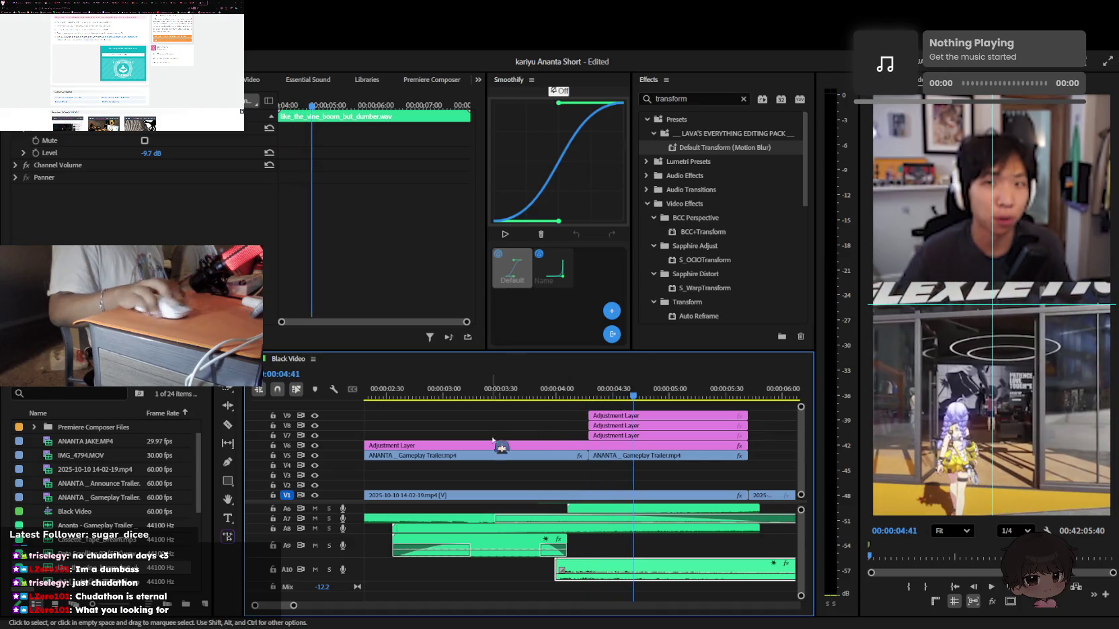
pyautogui.click(595, 470)
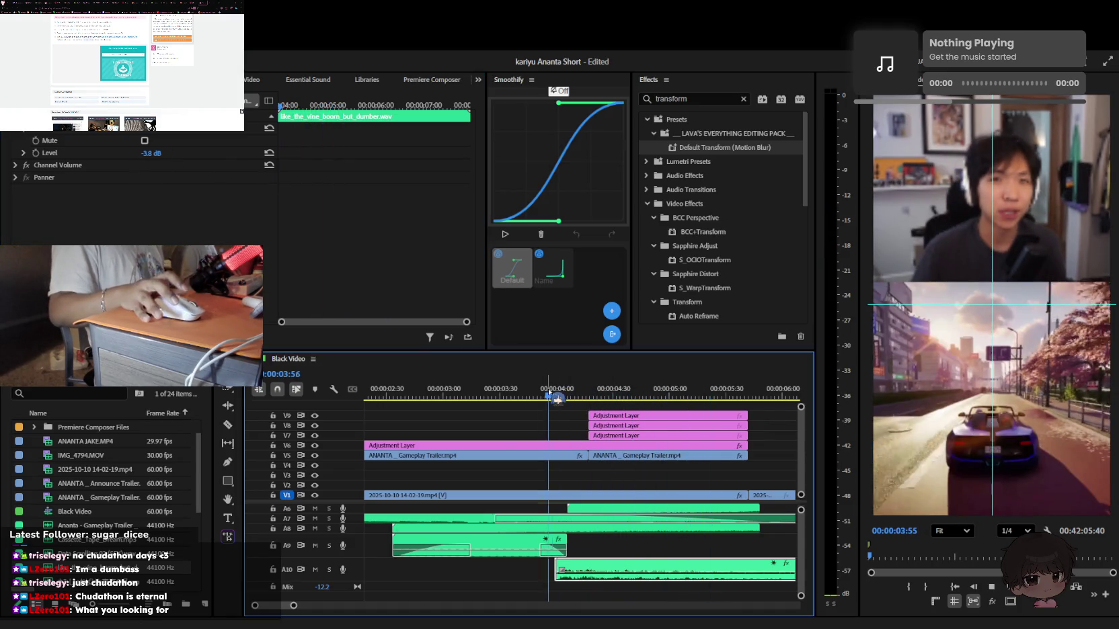
pyautogui.press('space')
pyautogui.hotkey('ctrl', 'z')
pyautogui.press('space')
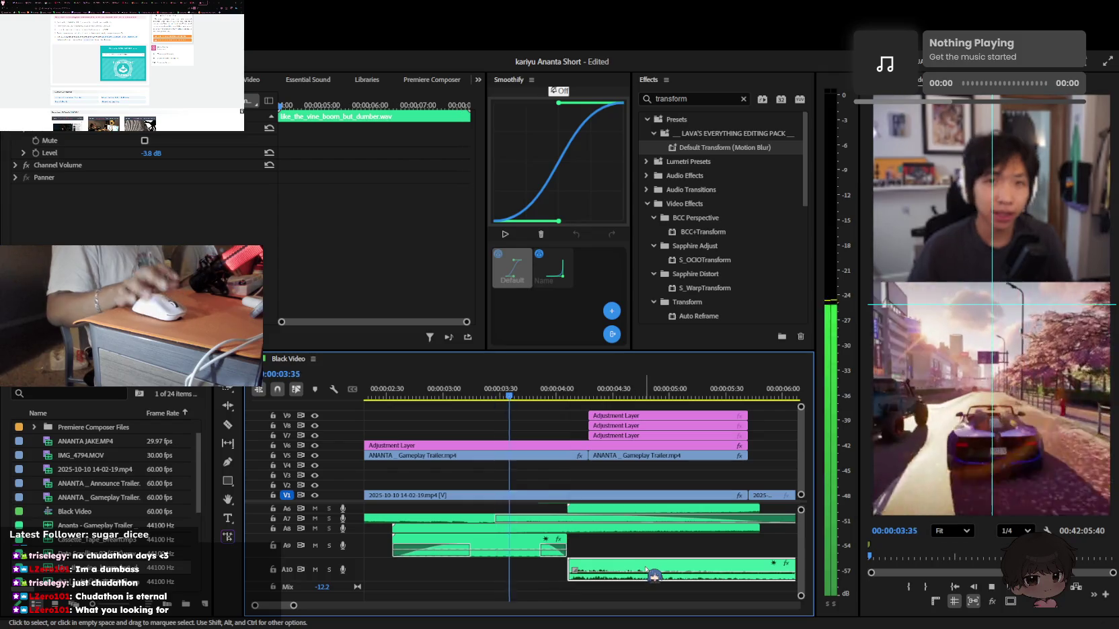
pyautogui.moveTo(635, 562); pyautogui.dragTo(649, 562)
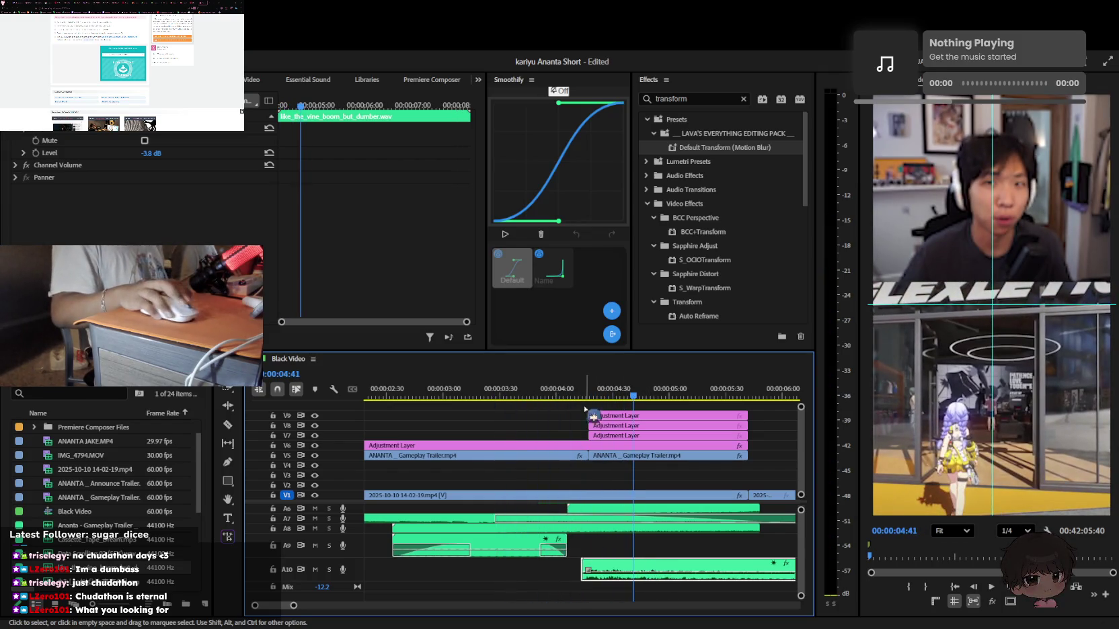
pyautogui.click(554, 393)
pyautogui.scroll(3, 684, 546)
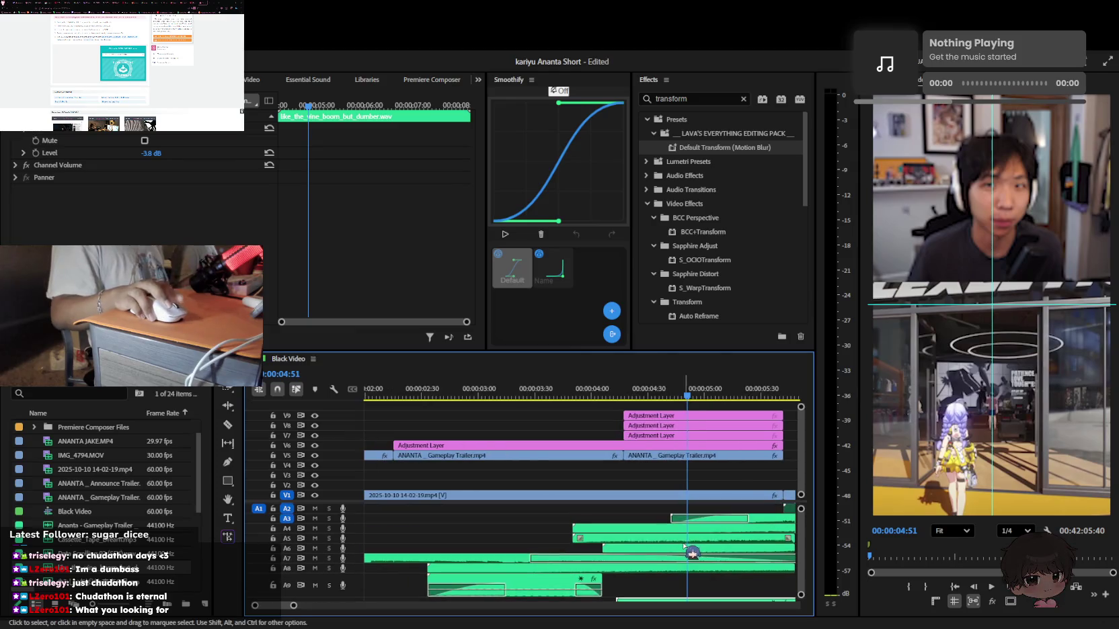
pyautogui.scroll(-2, 690, 553)
# Trim the A7 audio clip's end, lengthen its fade transition, and save
pyautogui.moveTo(735, 559); pyautogui.dragTo(613, 562)
pyautogui.click(592, 395)
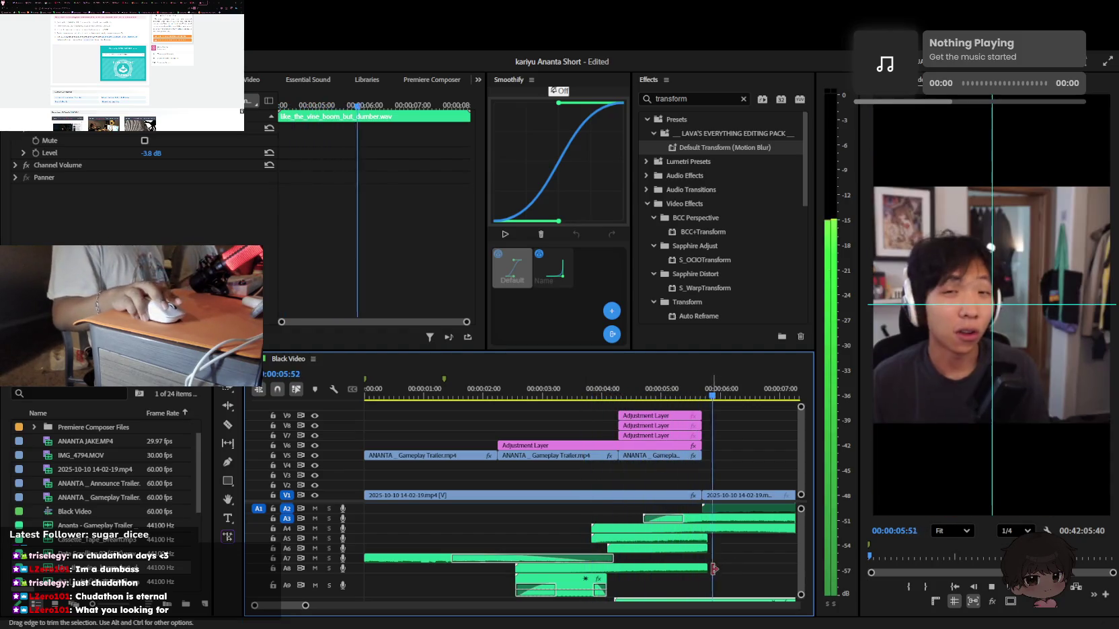
pyautogui.moveTo(451, 559); pyautogui.dragTo(535, 564)
pyautogui.hotkey('ctrl', 's')
pyautogui.press('-')
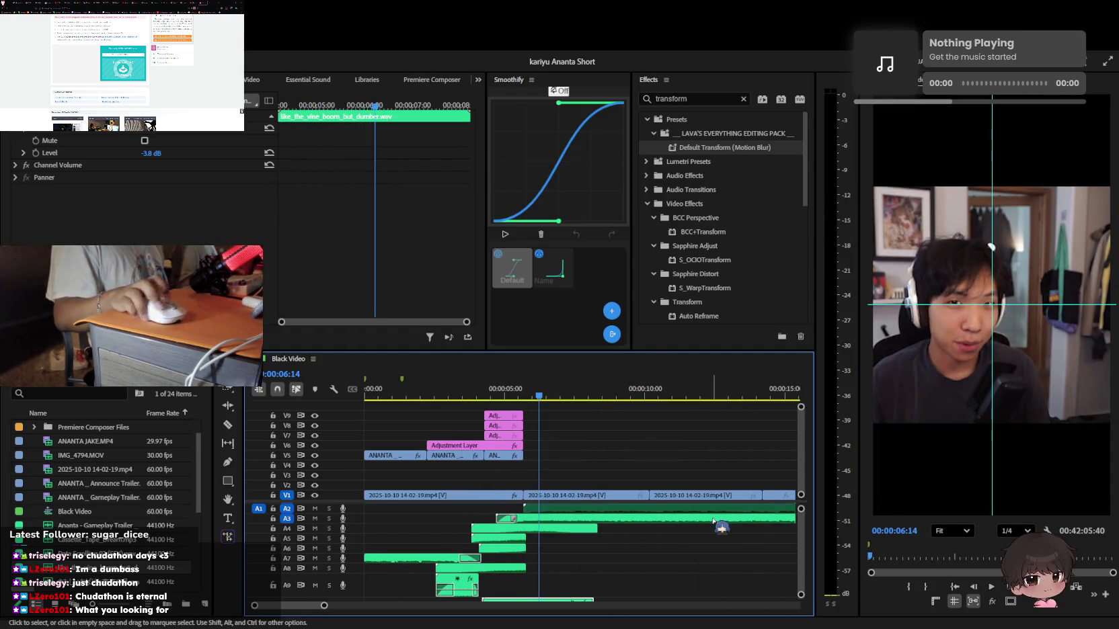
# Play back the edit from the start to review the opening seconds
pyautogui.press('Home')
pyautogui.press('space')
pyautogui.press('=')
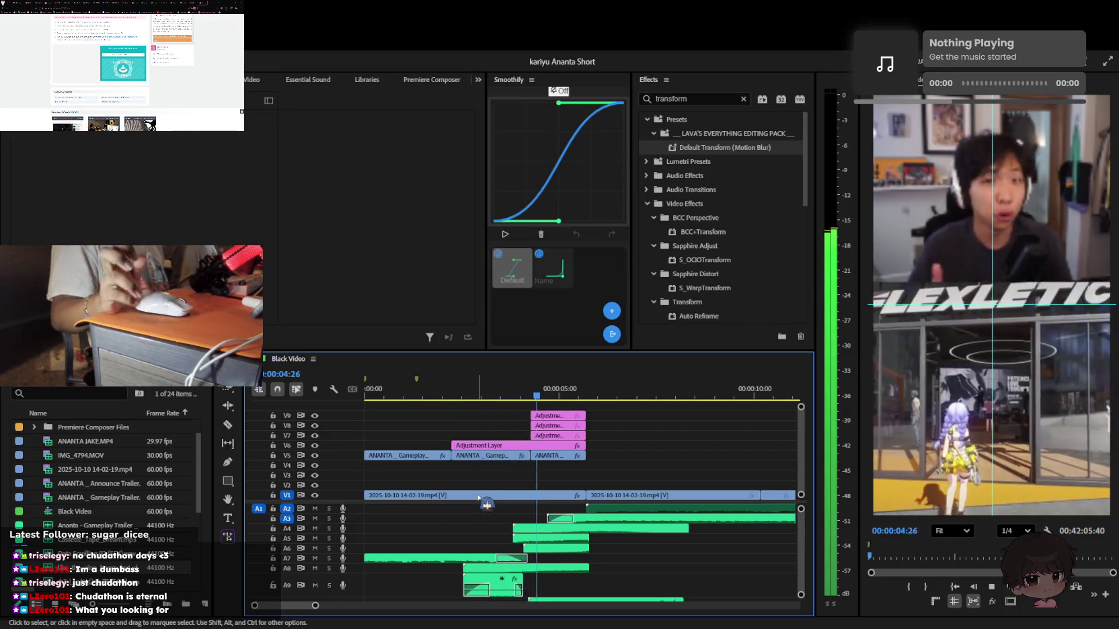
pyautogui.press('space')
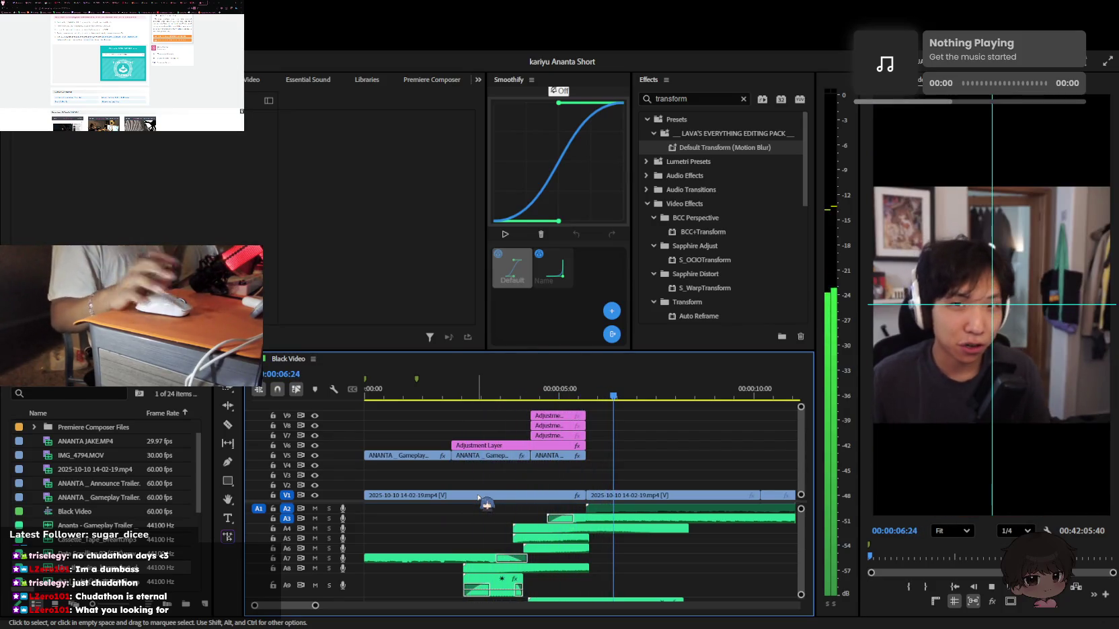
pyautogui.click(463, 398)
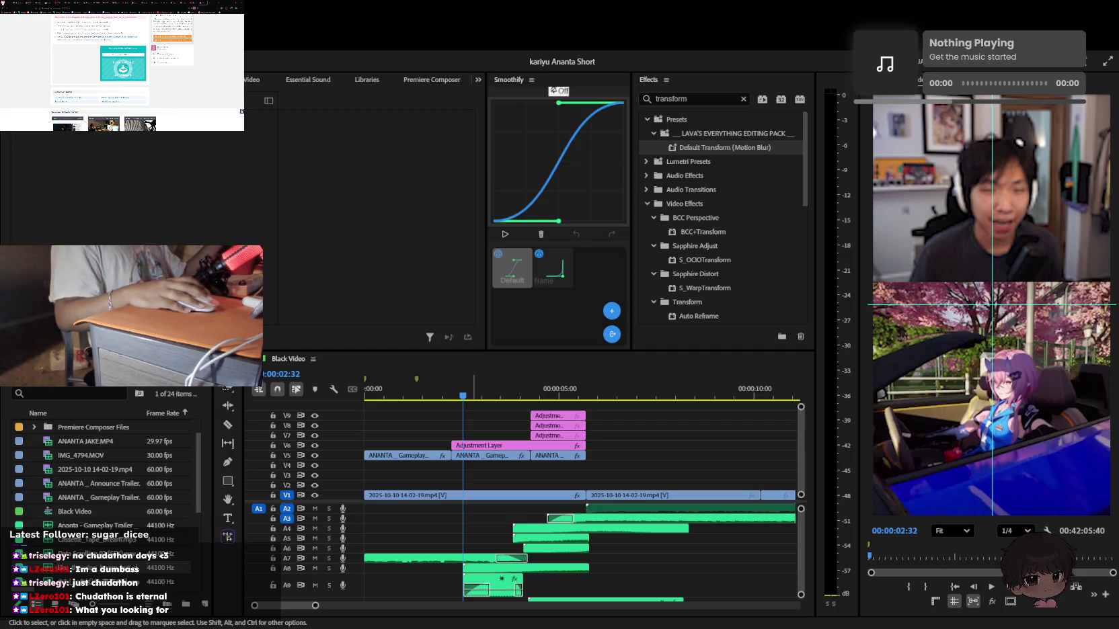
pyautogui.click(568, 428)
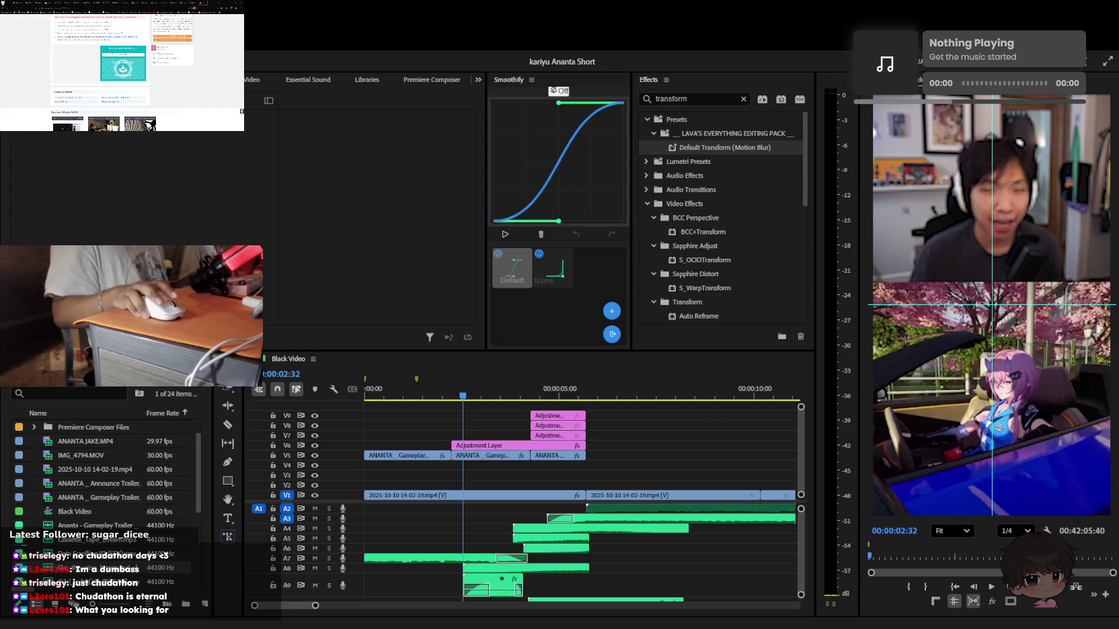
pyautogui.click(814, 500)
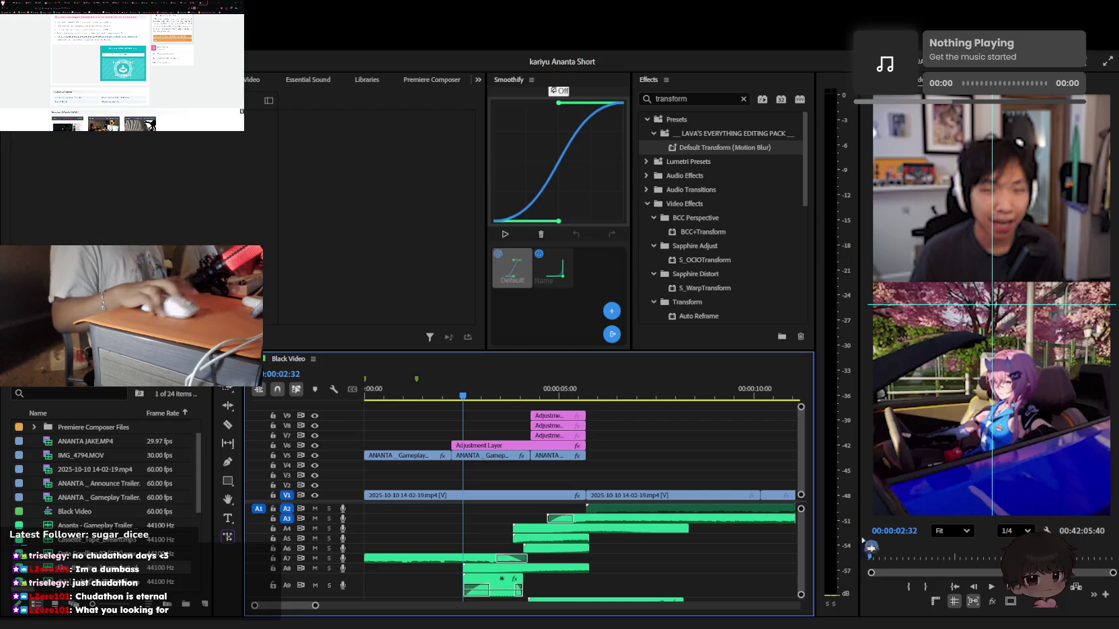
pyautogui.press('Home')
pyautogui.press('space')
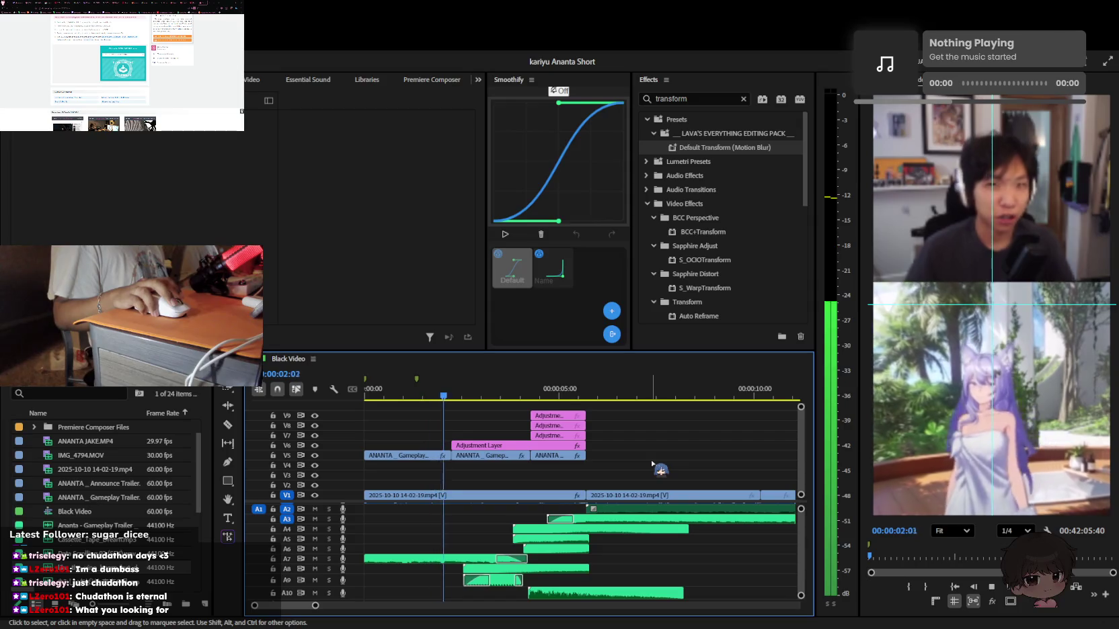
pyautogui.click(429, 395)
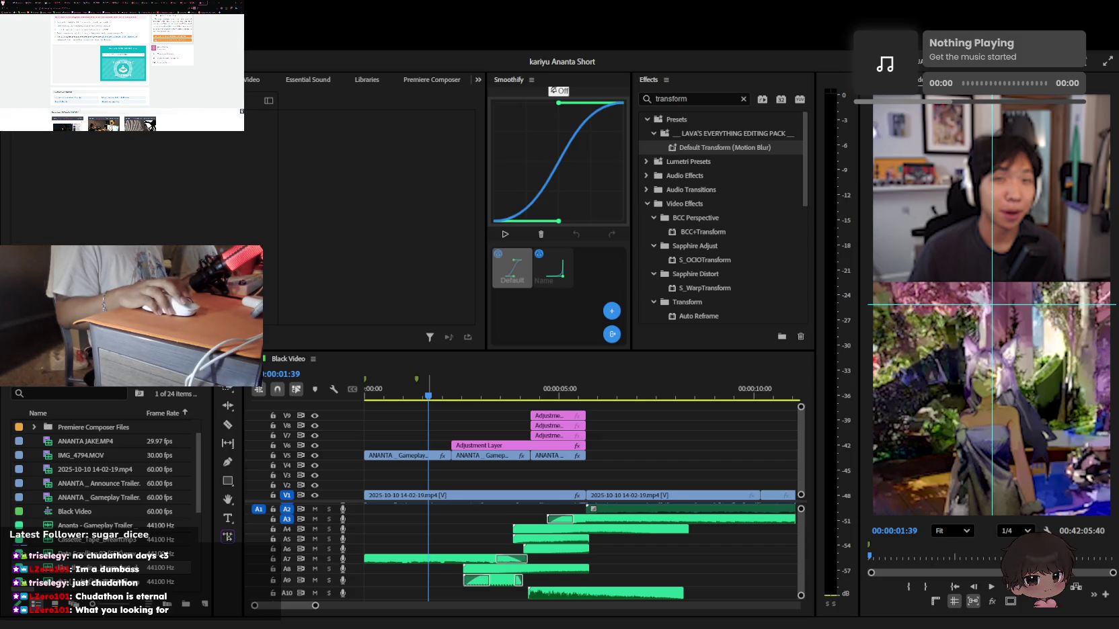
# Add a sound effect on track A6 and replay the edit to check it
pyautogui.moveTo(693, 549); pyautogui.dragTo(754, 558)
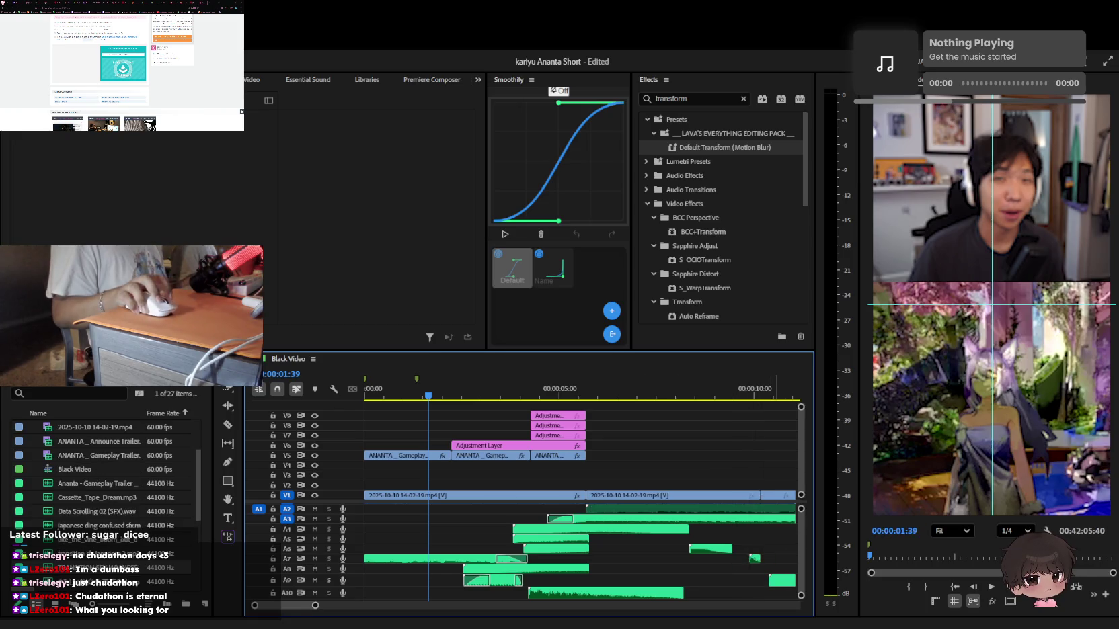
pyautogui.click(697, 395)
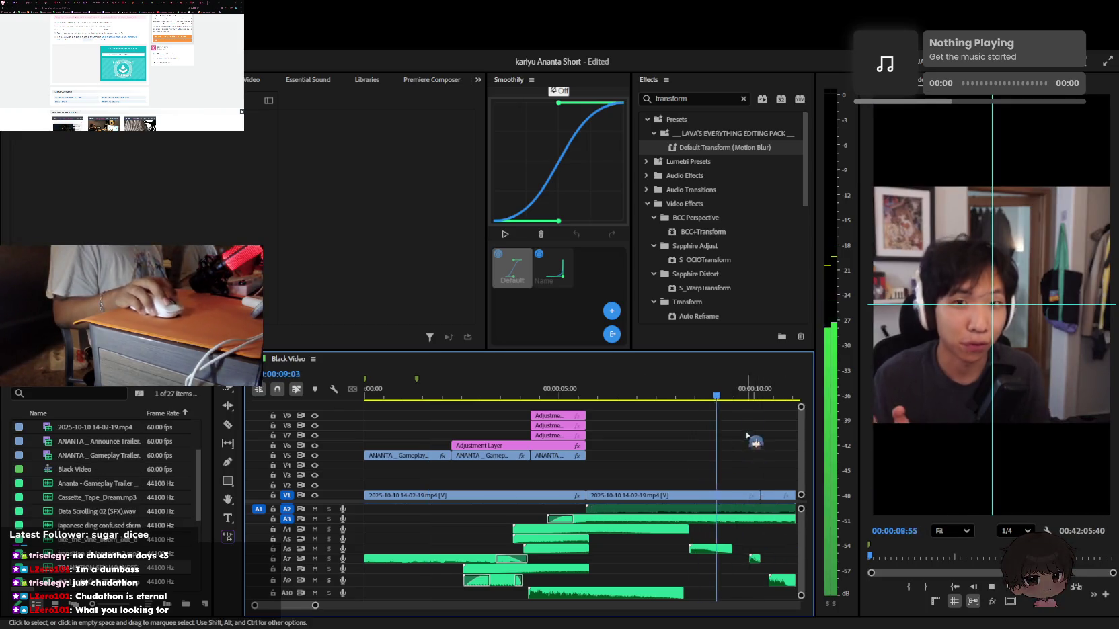
pyautogui.press('space')
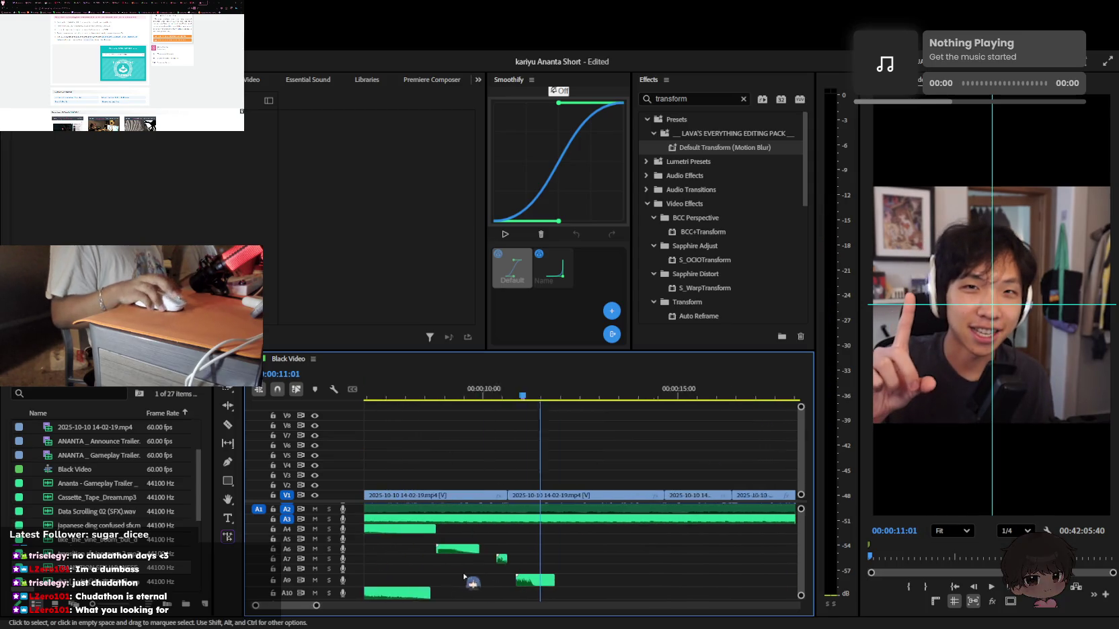
pyautogui.press('Home')
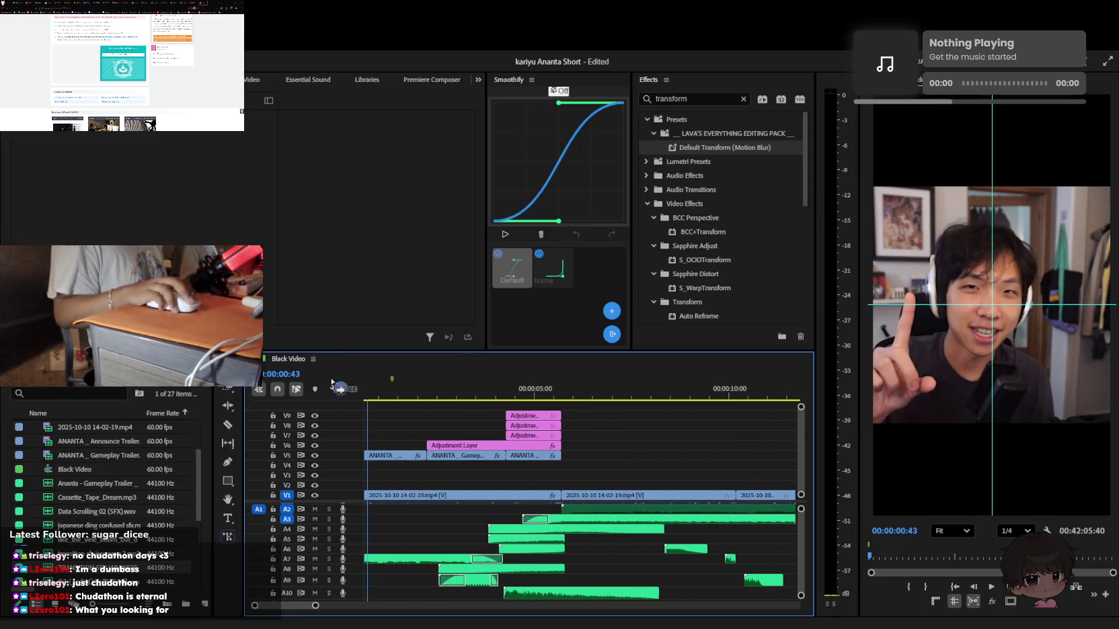
pyautogui.press('space')
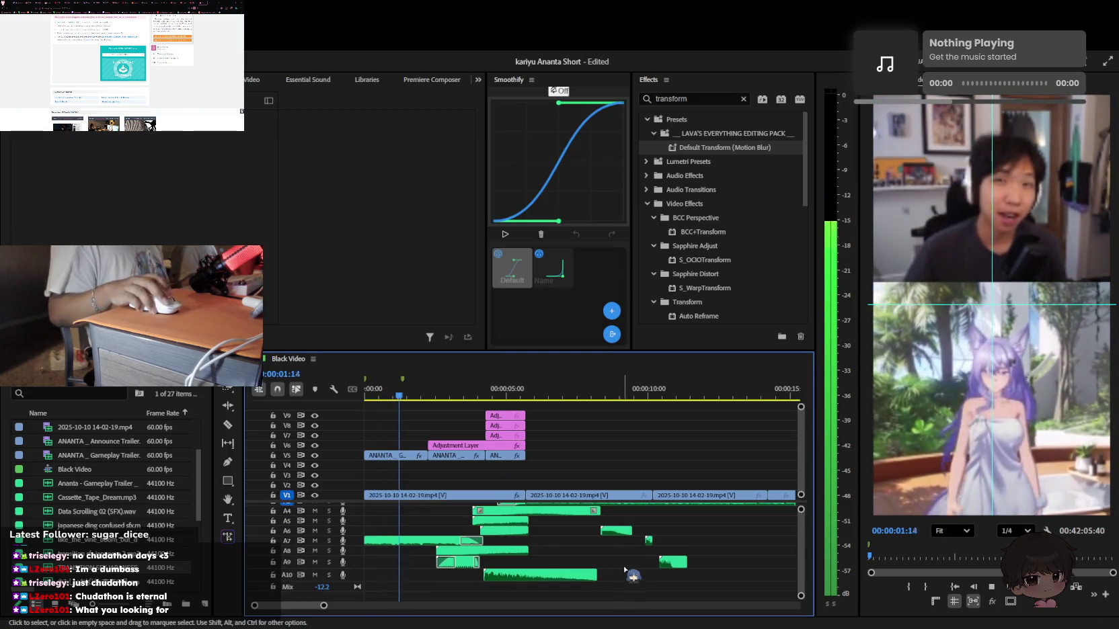
pyautogui.scroll(1, 632, 568)
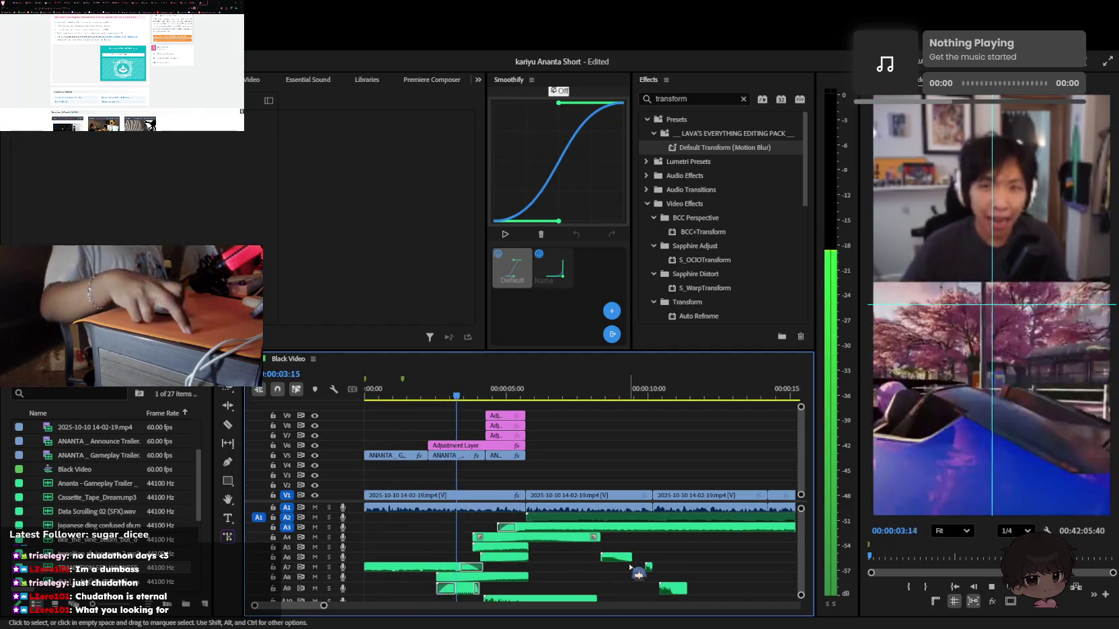
pyautogui.click(439, 390)
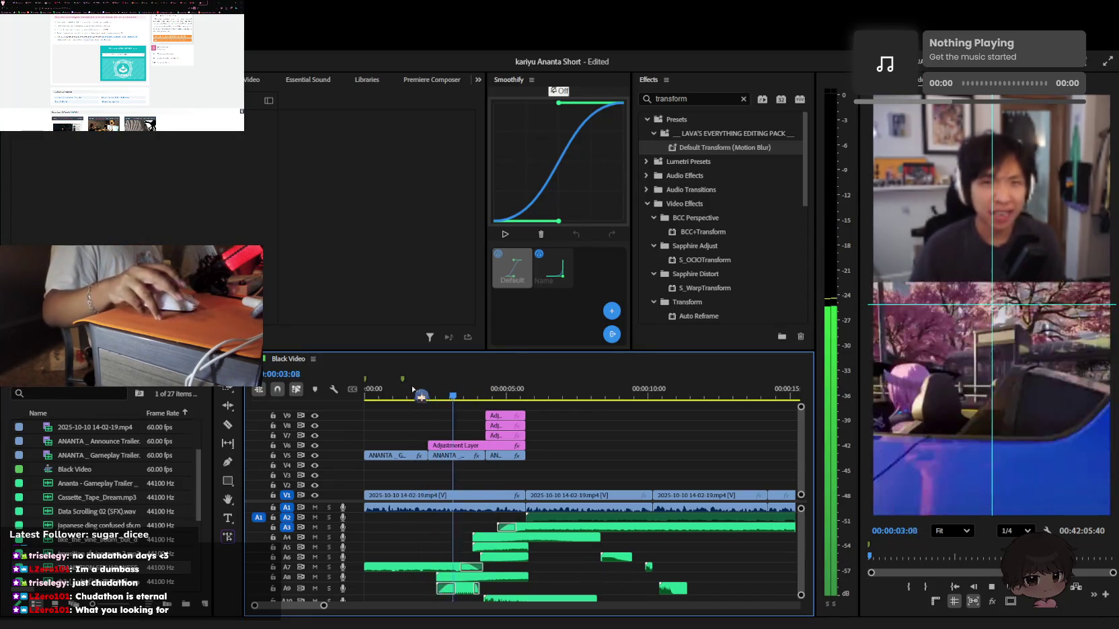
pyautogui.click(456, 391)
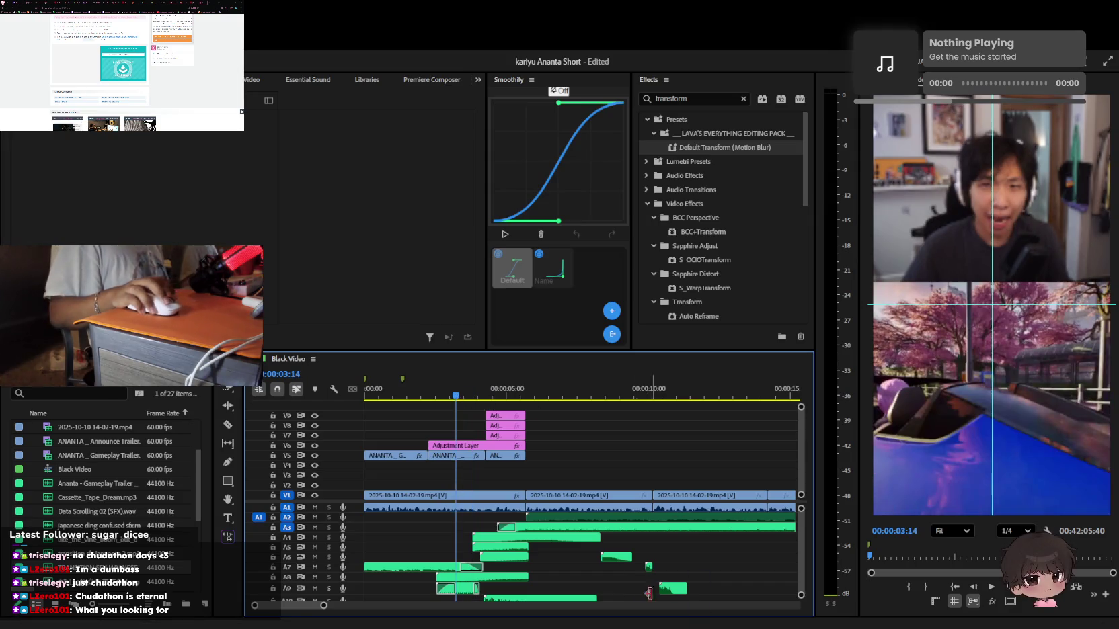
pyautogui.scroll(2, 633, 560)
pyautogui.hscroll(-2, 639, 565)
pyautogui.scroll(-3, 732, 530)
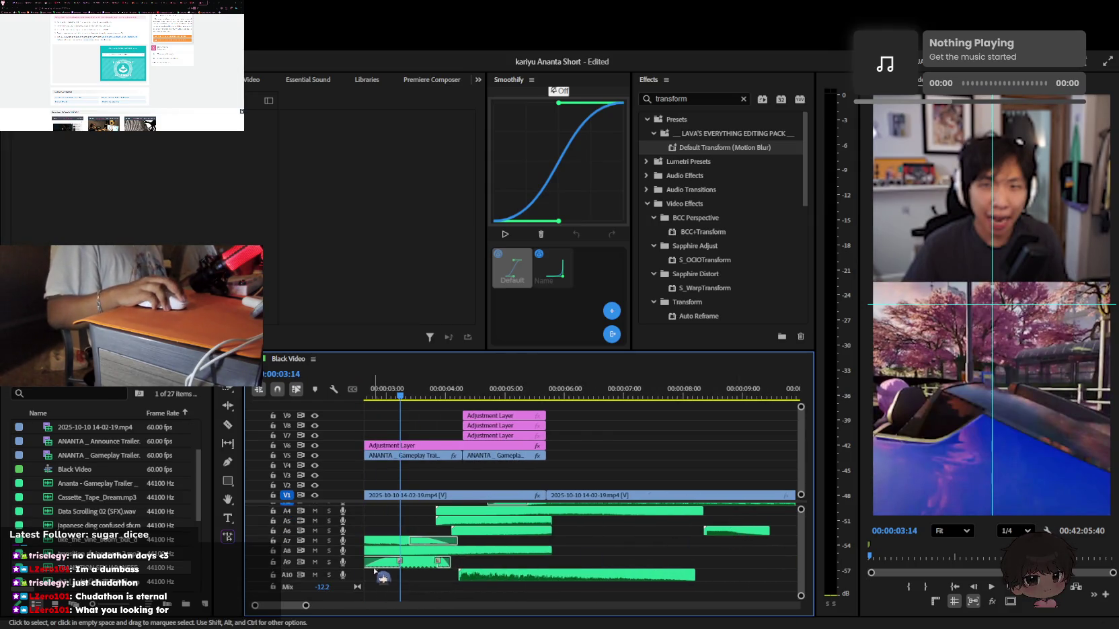
# Move the japanese ding sound effect from A6 to track A9 near 10 seconds
pyautogui.moveTo(706, 531); pyautogui.dragTo(452, 570)
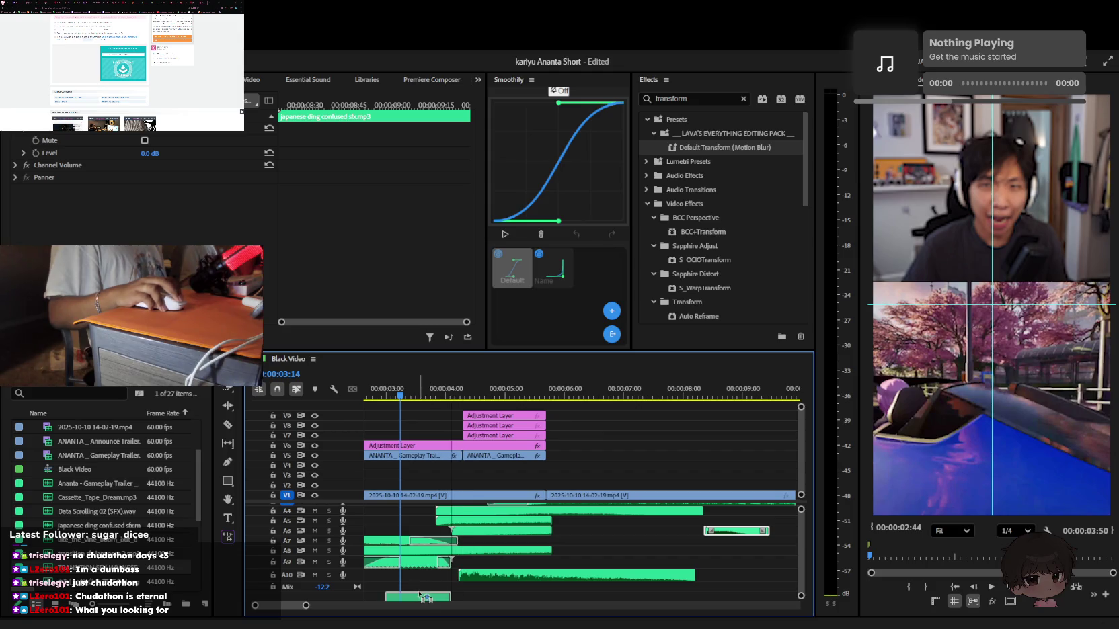
pyautogui.press('-')
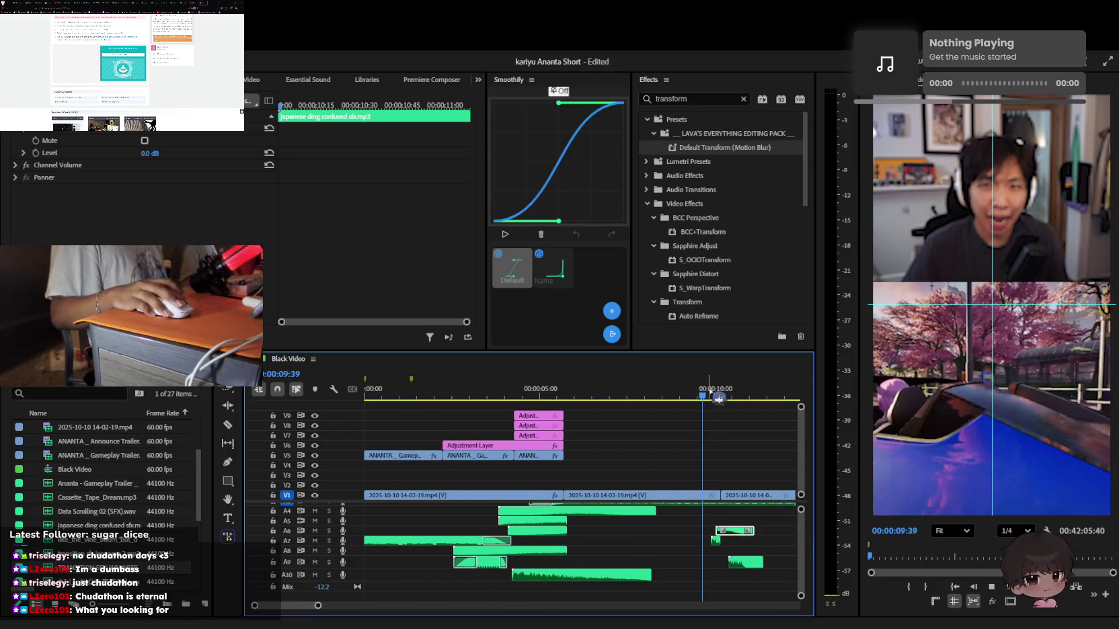
pyautogui.click(722, 397)
pyautogui.press('=')
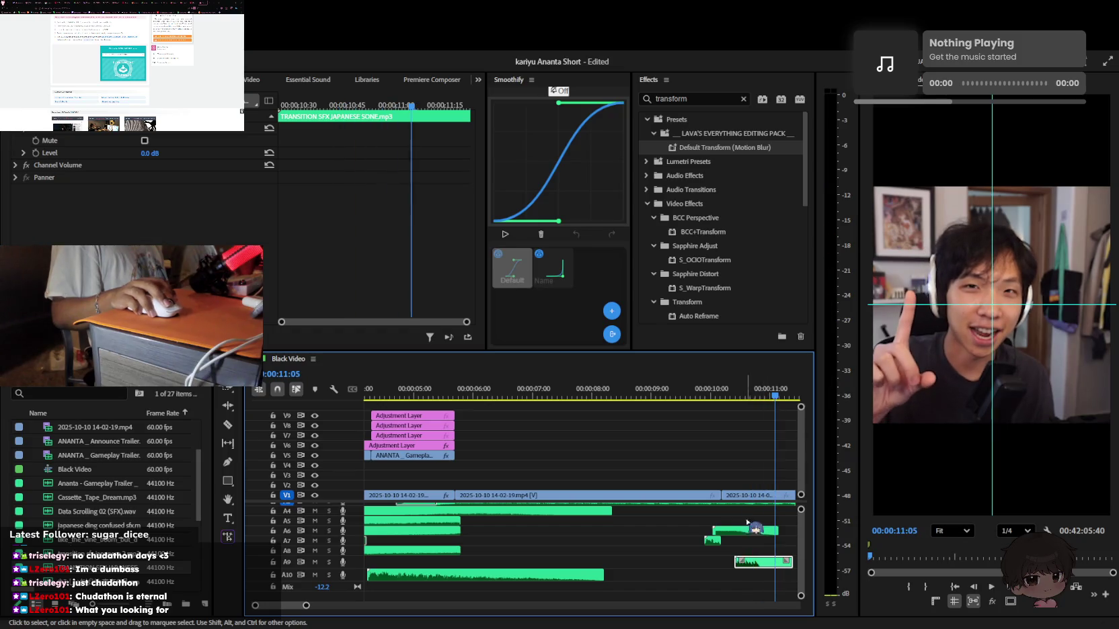
pyautogui.click(766, 545)
# Shorten the end of the A9 sound clip and save the project
pyautogui.scroll(5, 696, 532)
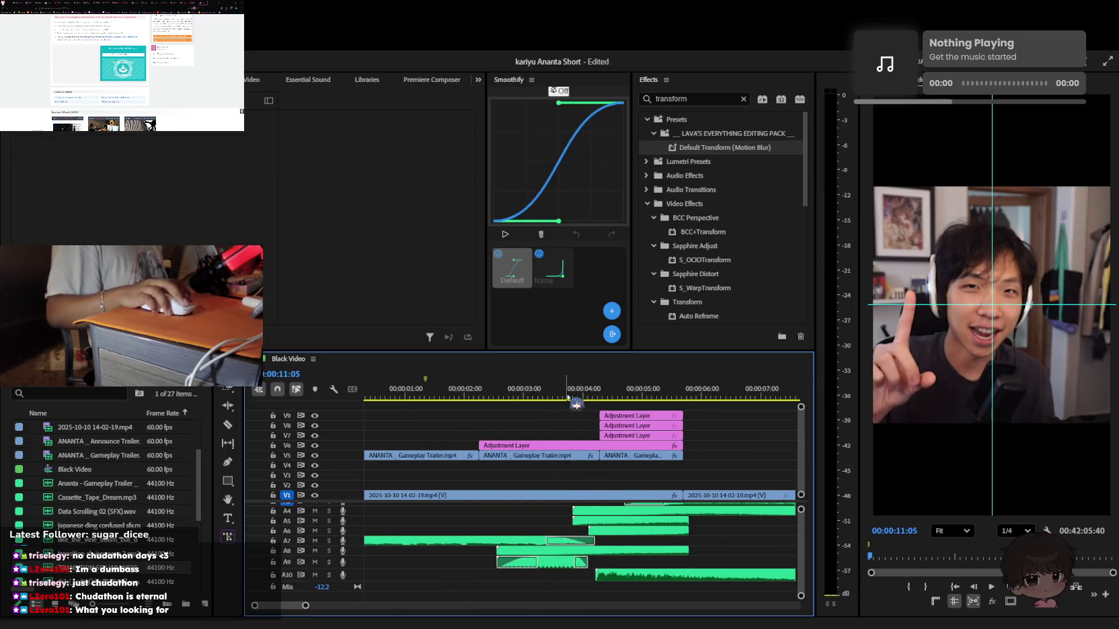
pyautogui.press('space')
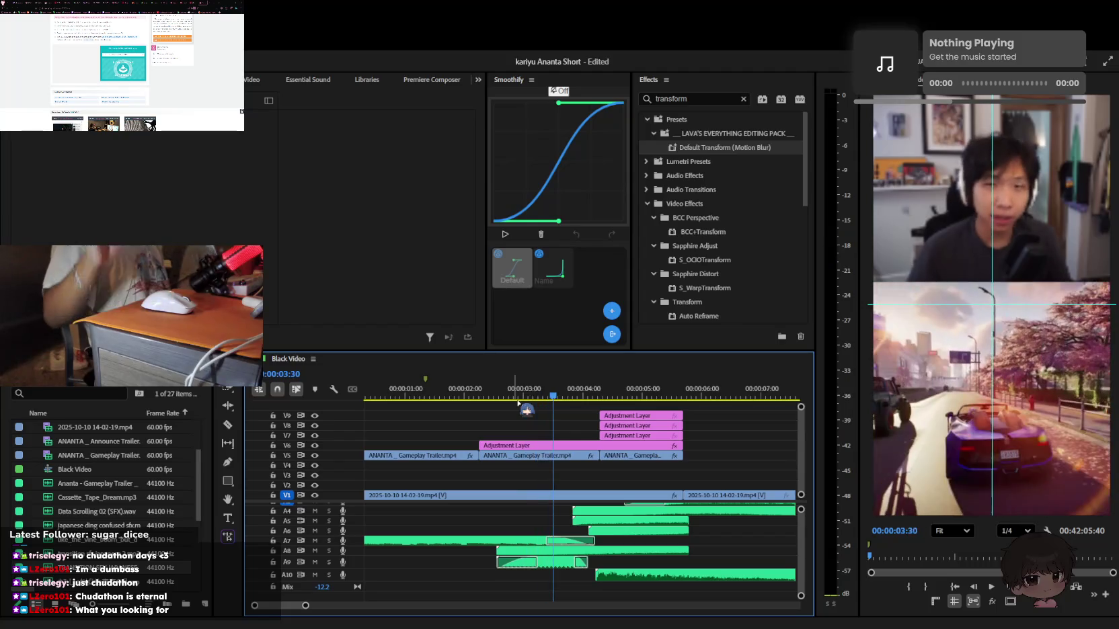
pyautogui.moveTo(576, 563); pyautogui.dragTo(564, 564)
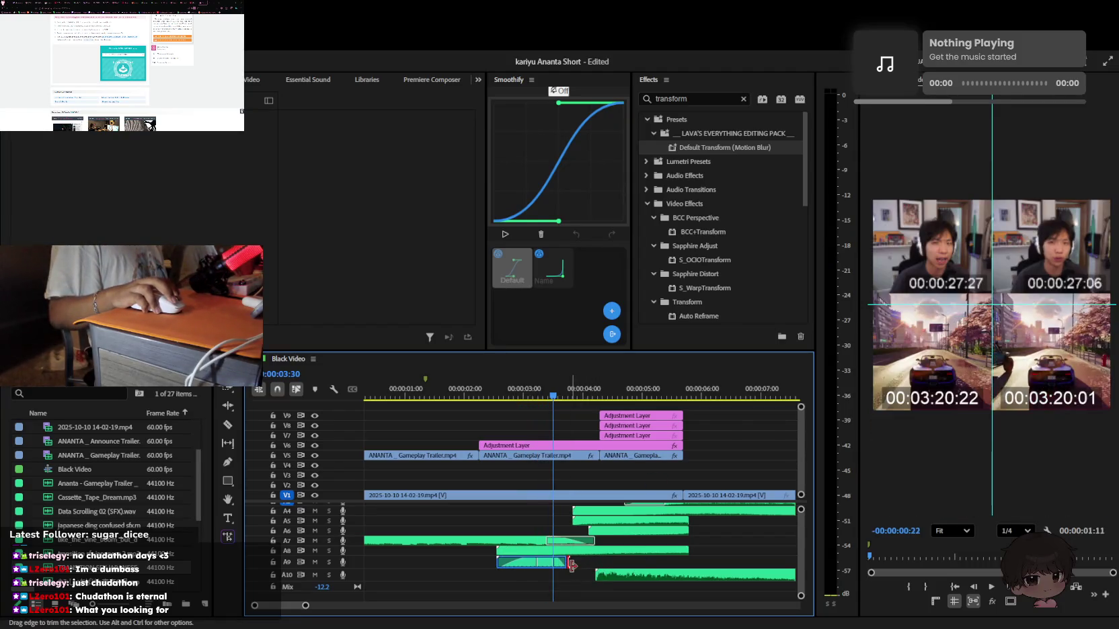
pyautogui.press('-')
pyautogui.hotkey('ctrl', 's')
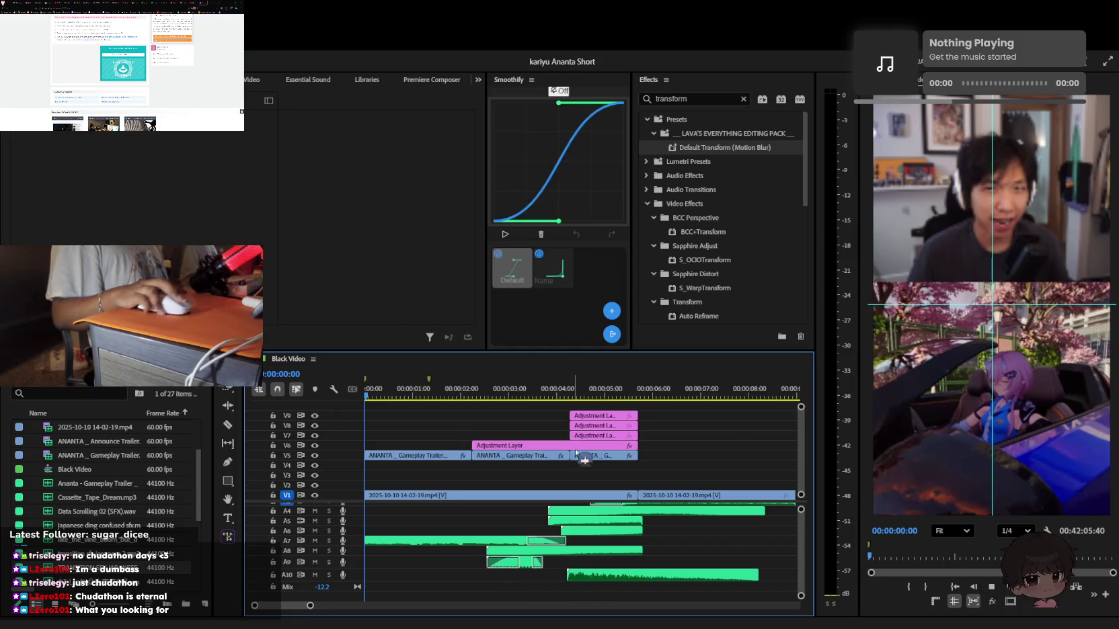
# Play the short from the beginning to review its opening seconds
pyautogui.press('\\')
pyautogui.press('Home')
pyautogui.press('space')
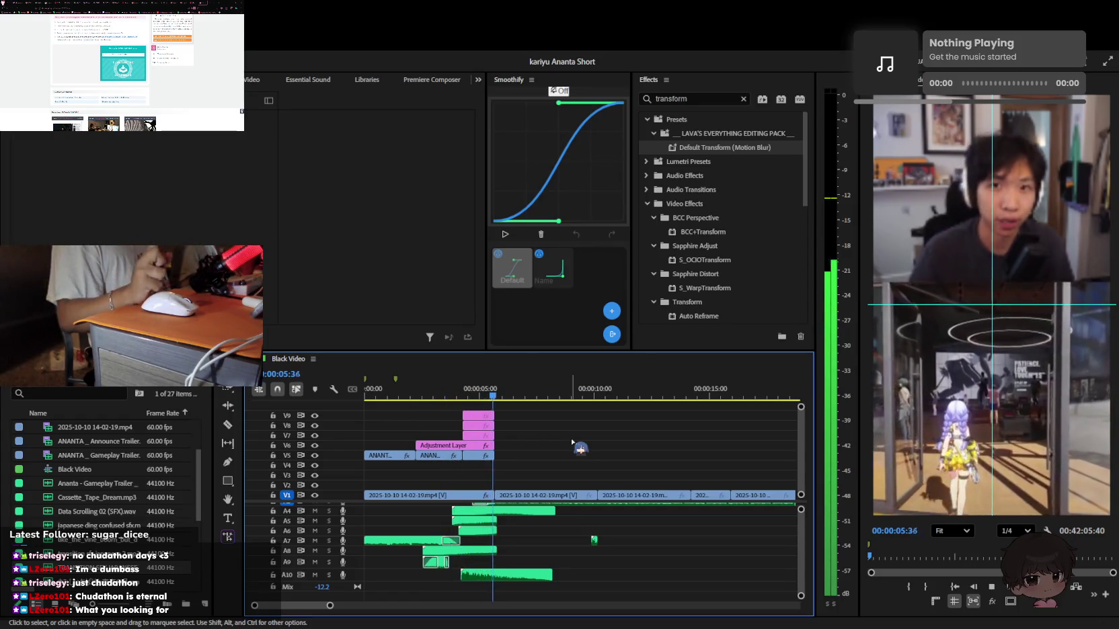
pyautogui.press('-')
pyautogui.press('-')
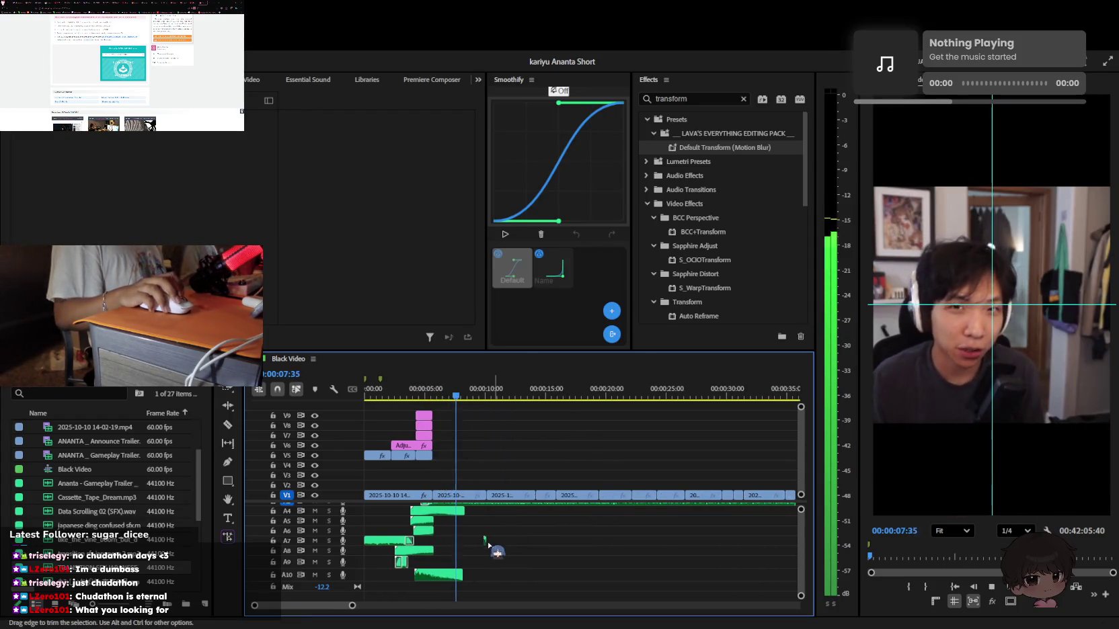
pyautogui.press('space')
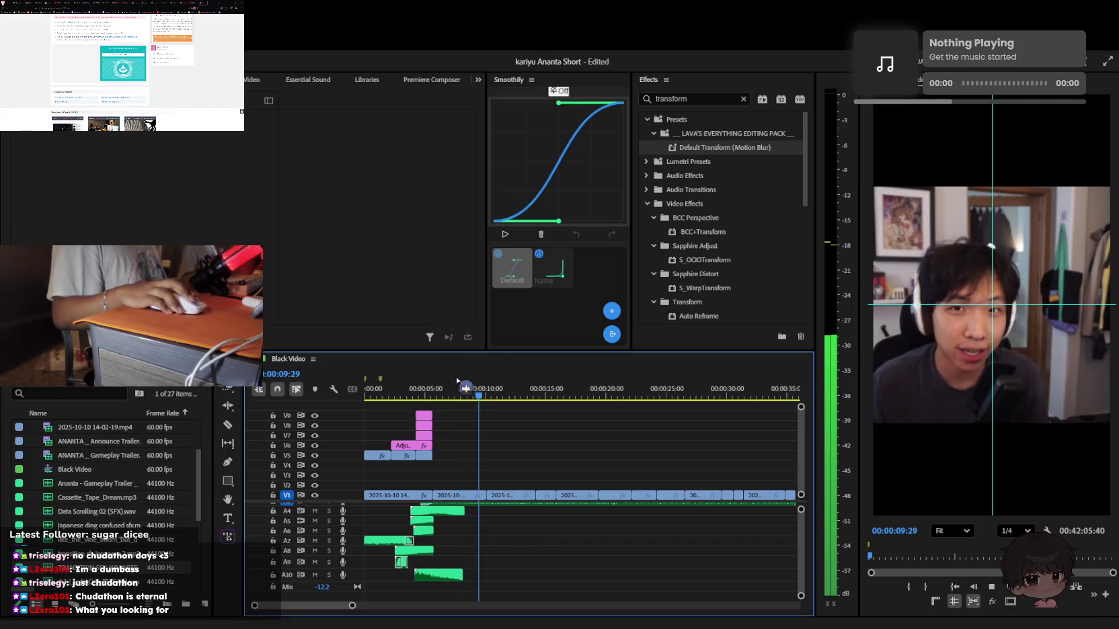
pyautogui.press('Home')
pyautogui.press('space')
pyautogui.press('=')
pyautogui.press('=')
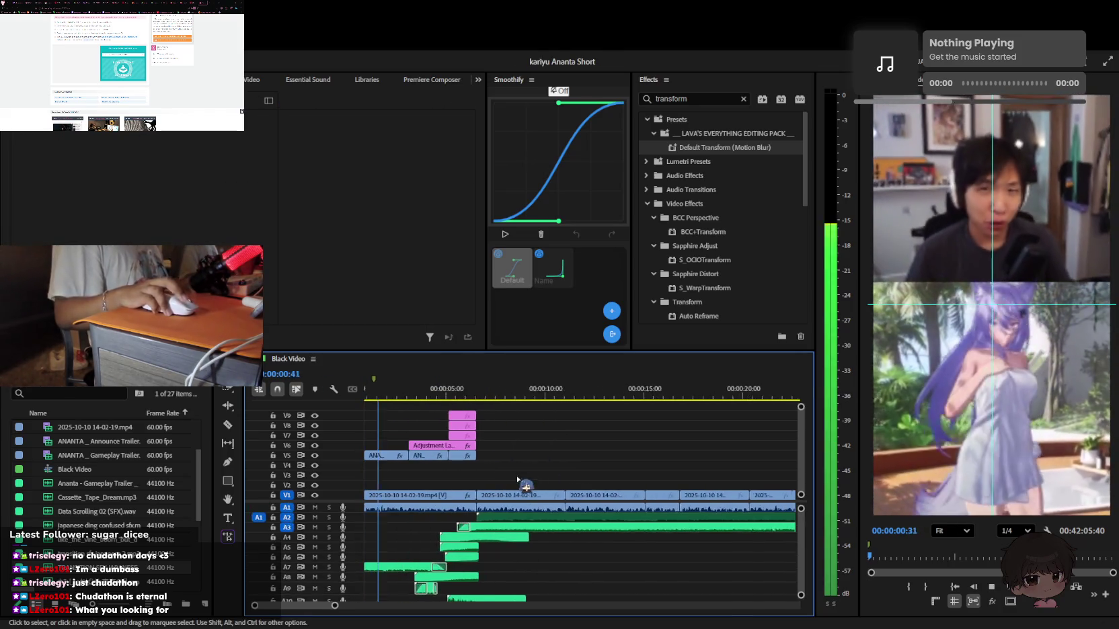
pyautogui.press('=')
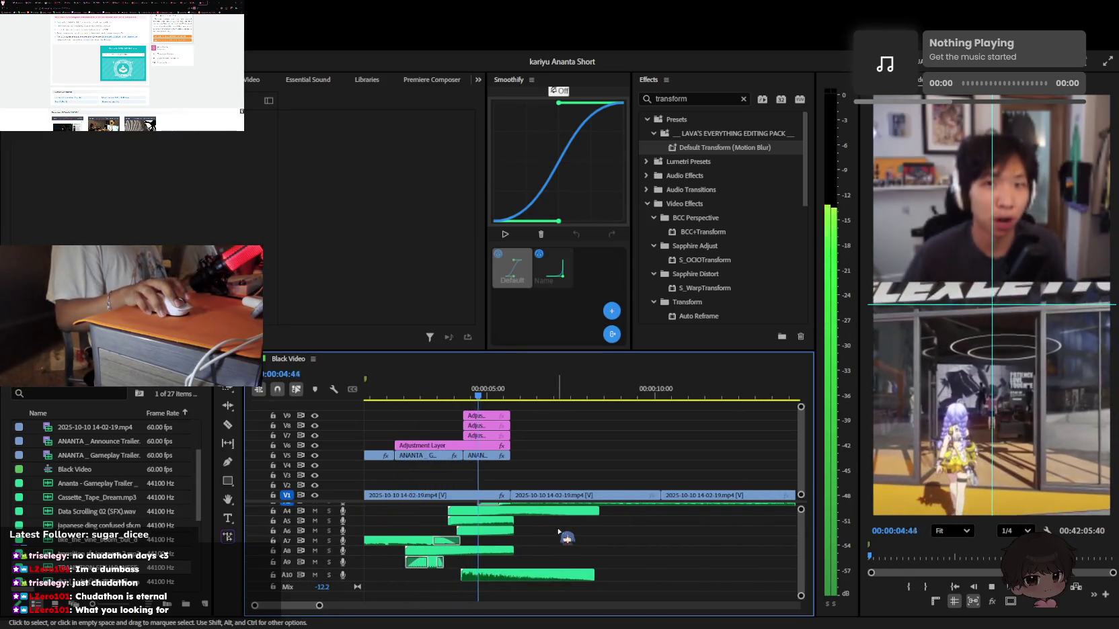
pyautogui.scroll(3, 557, 533)
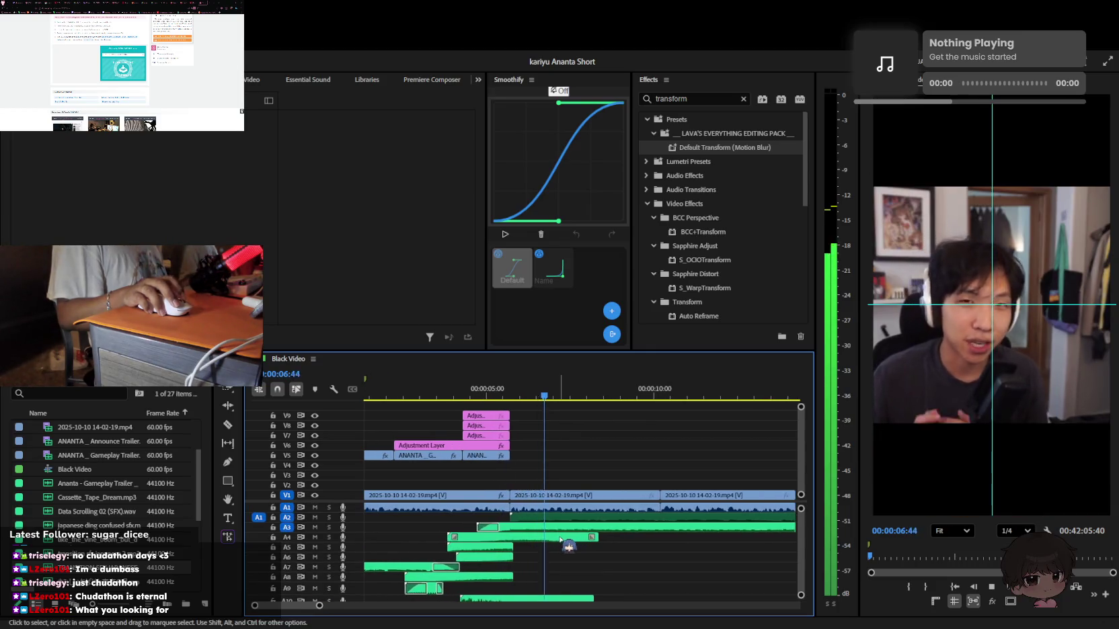
pyautogui.press('space')
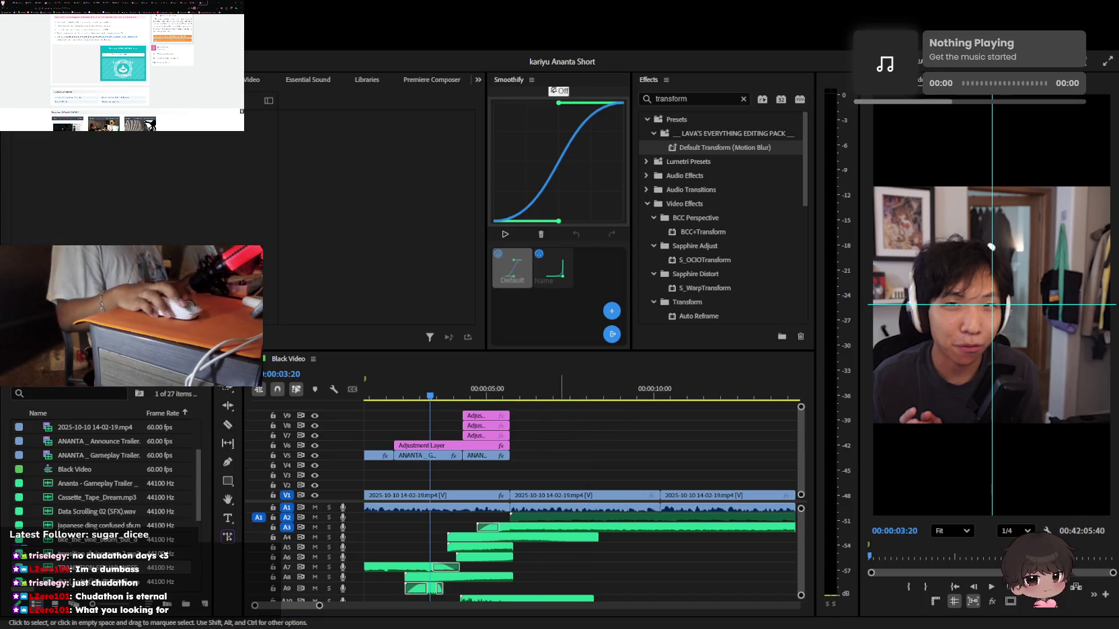
# Show the V6 adjustment layer's settings in Effect Controls and replay the opening
pyautogui.click(431, 393)
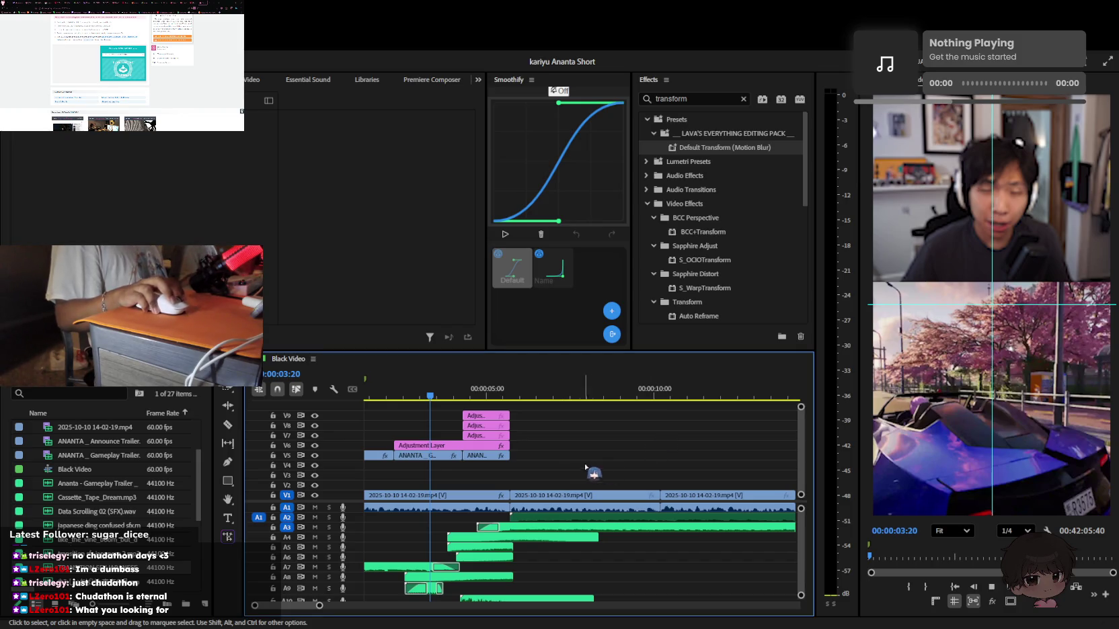
pyautogui.click(452, 446)
pyautogui.click(417, 388)
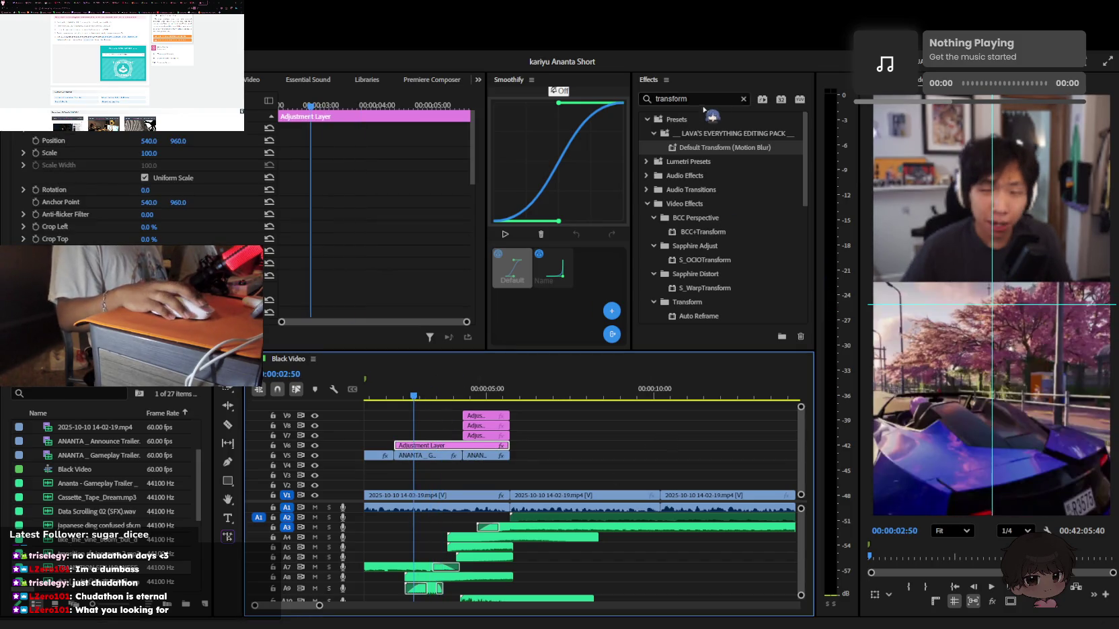
pyautogui.scroll(2, 369, 405)
pyautogui.click(368, 394)
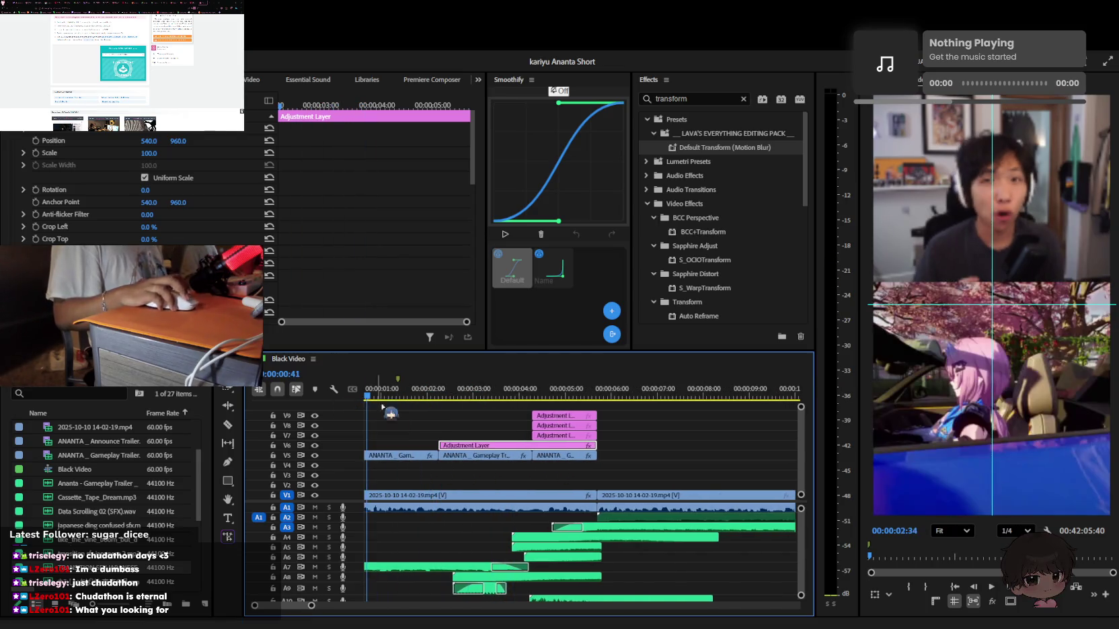
pyautogui.press('space')
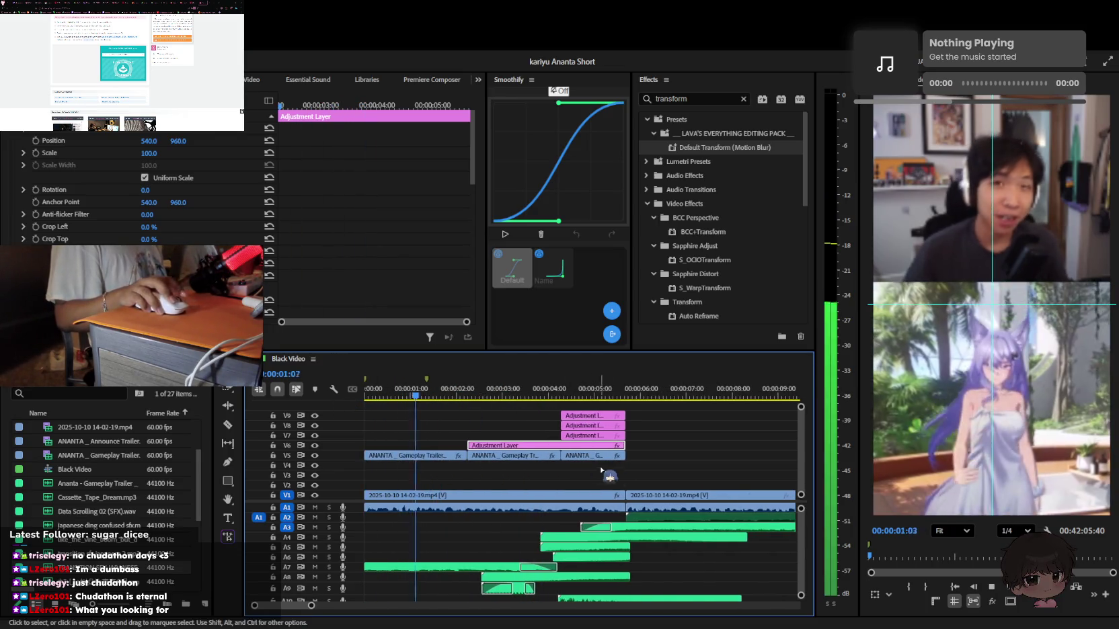
pyautogui.scroll(-2, 597, 584)
pyautogui.scroll(-1, 597, 585)
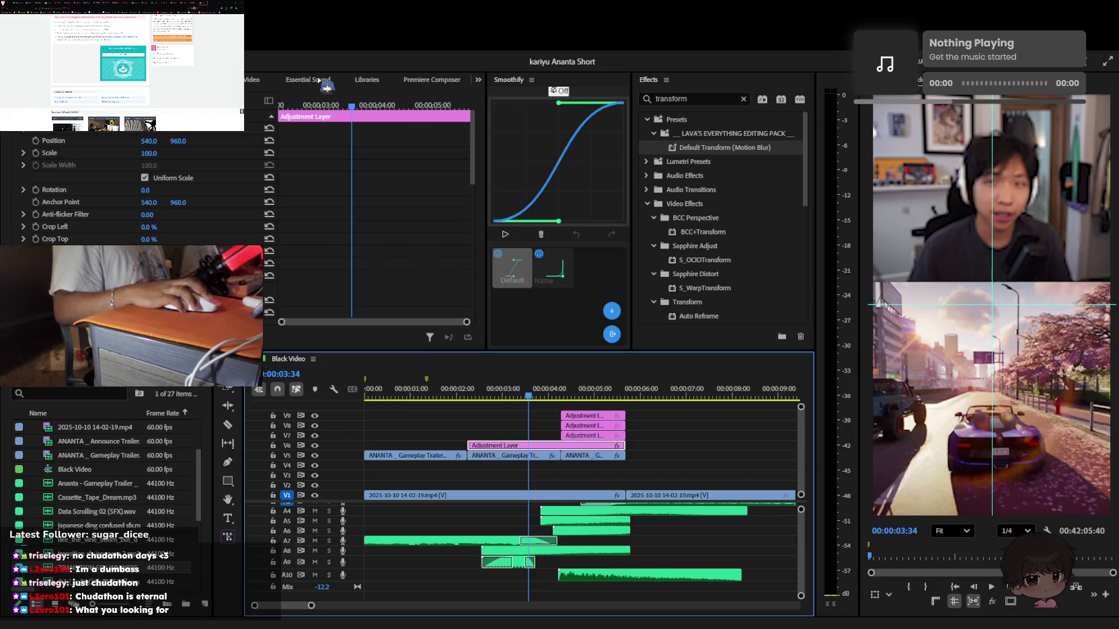
pyautogui.click(432, 80)
# Search Premiere Composer for 'bass' and add the modern trailer bass drop to new track A11
pyautogui.click(118, 141)
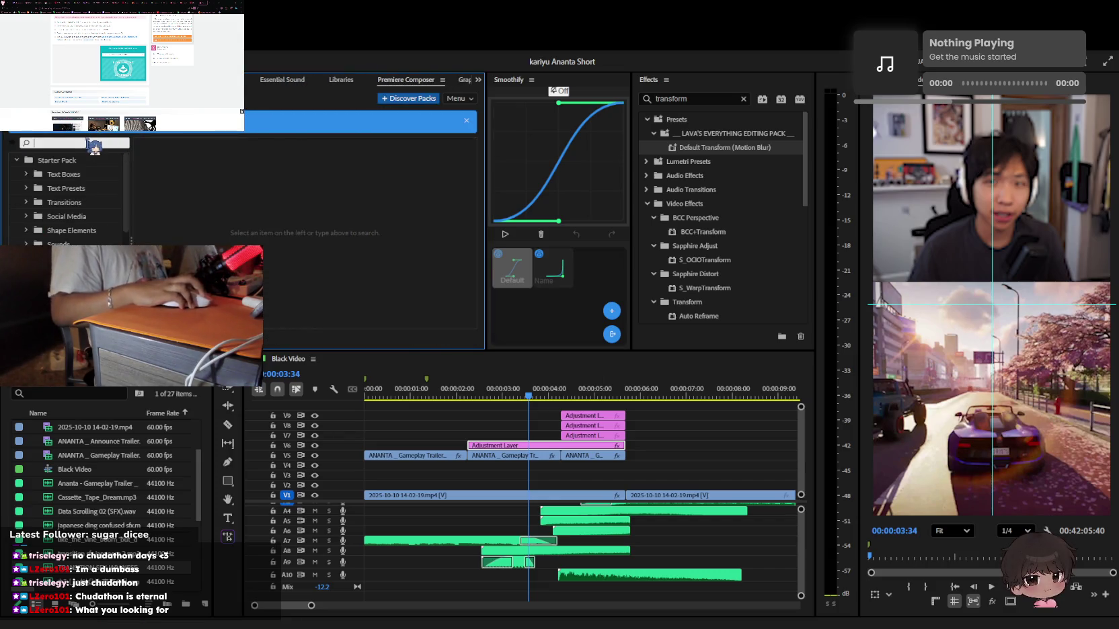
pyautogui.write('imac')
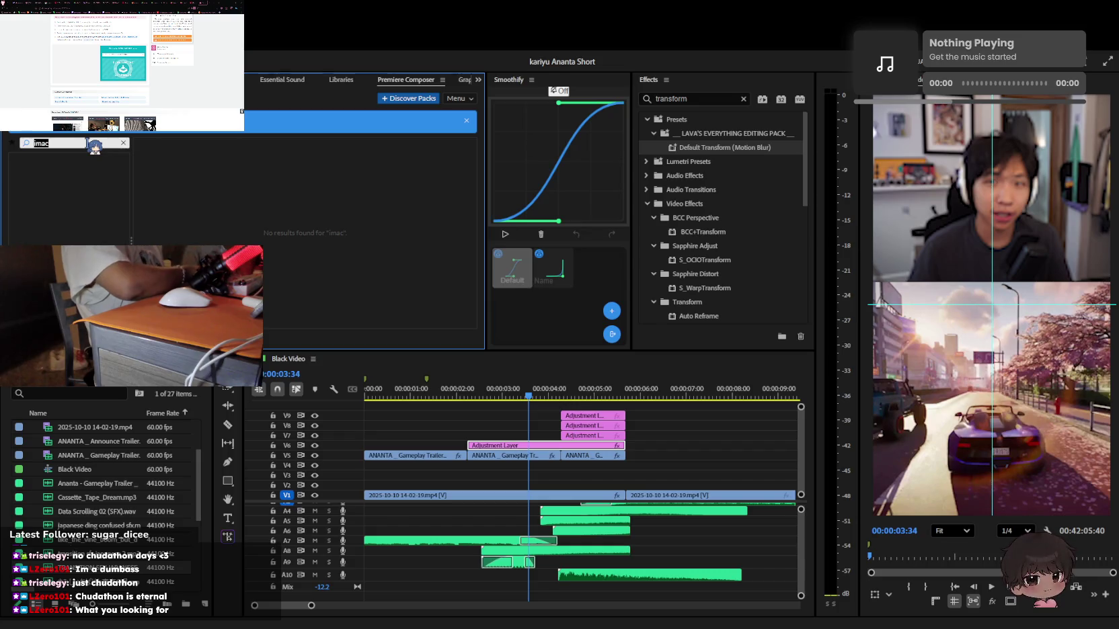
pyautogui.write('impact')
pyautogui.doubleClick(87, 142)
pyautogui.write('bass')
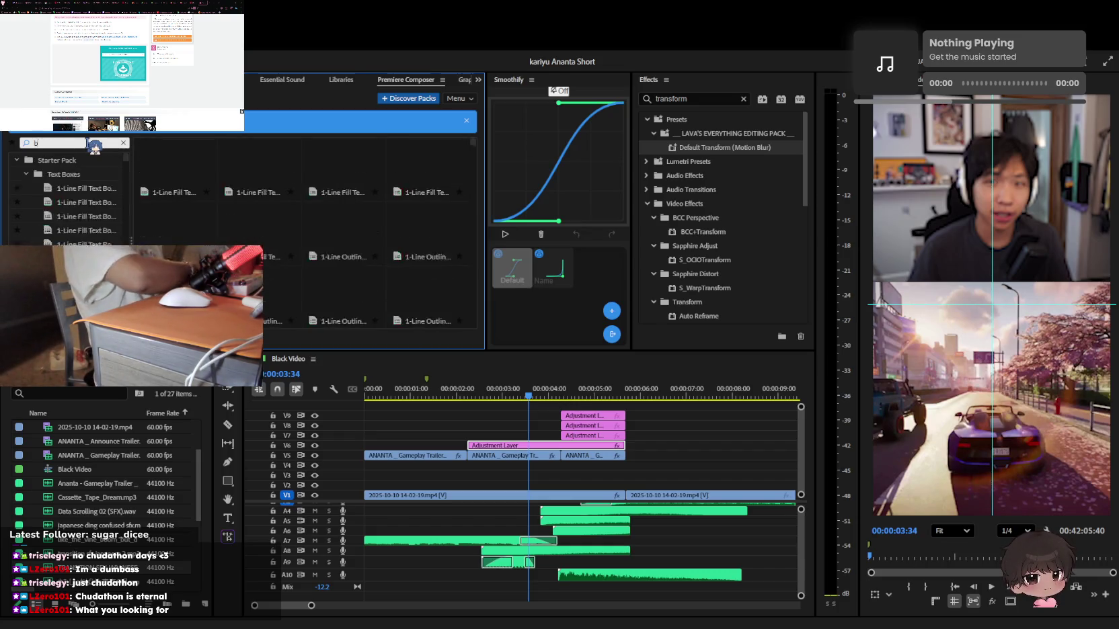
pyautogui.click(176, 165)
pyautogui.scroll(-2, 259, 165)
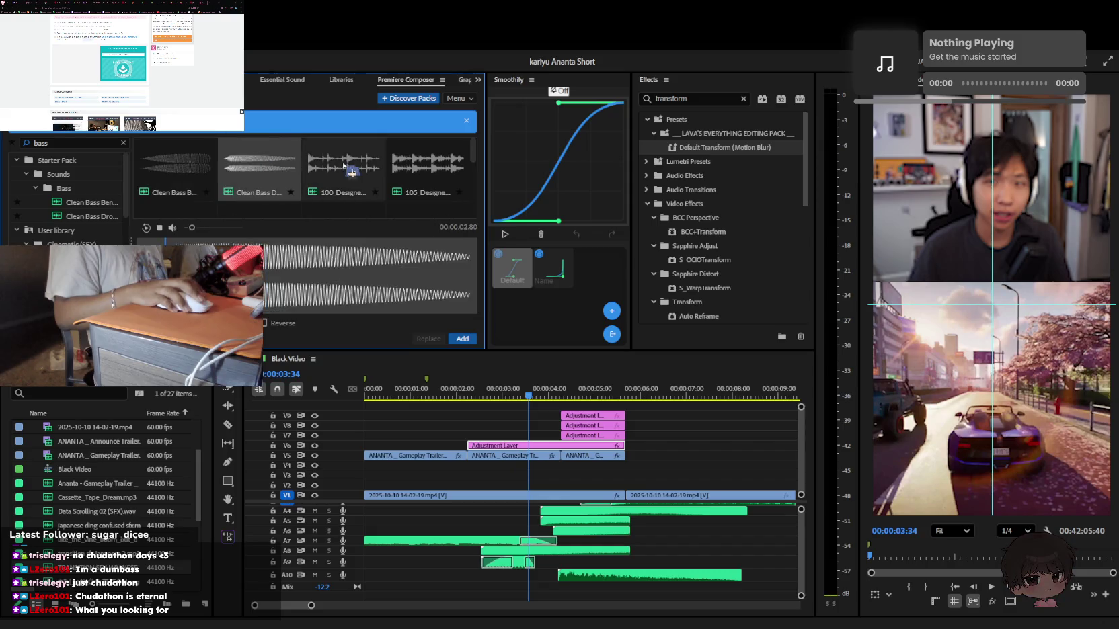
pyautogui.scroll(-1, 277, 180)
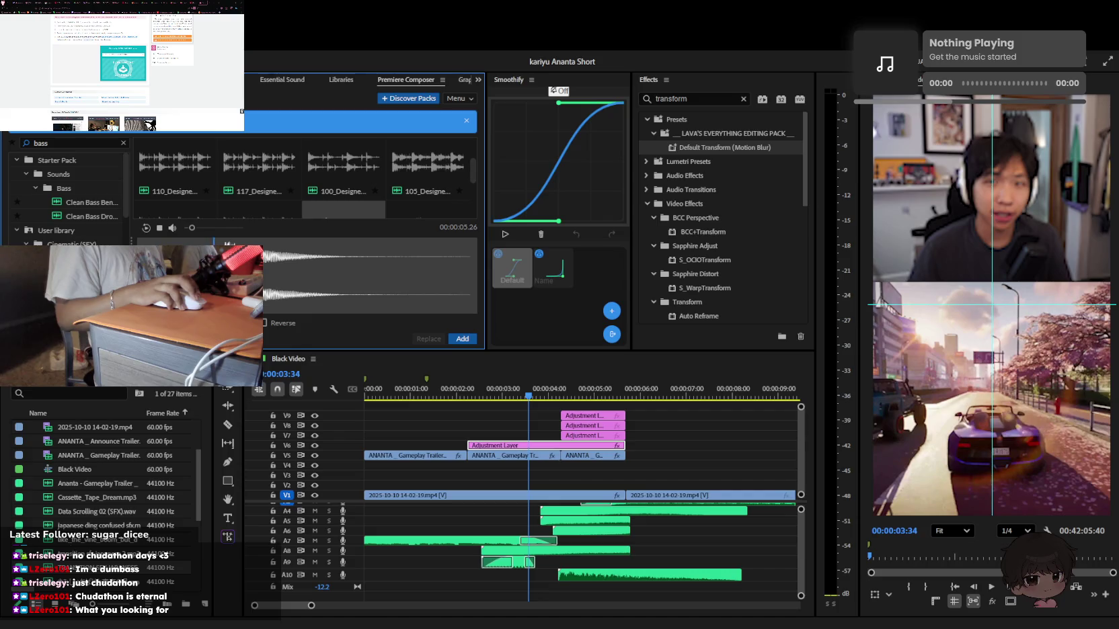
pyautogui.click(315, 187)
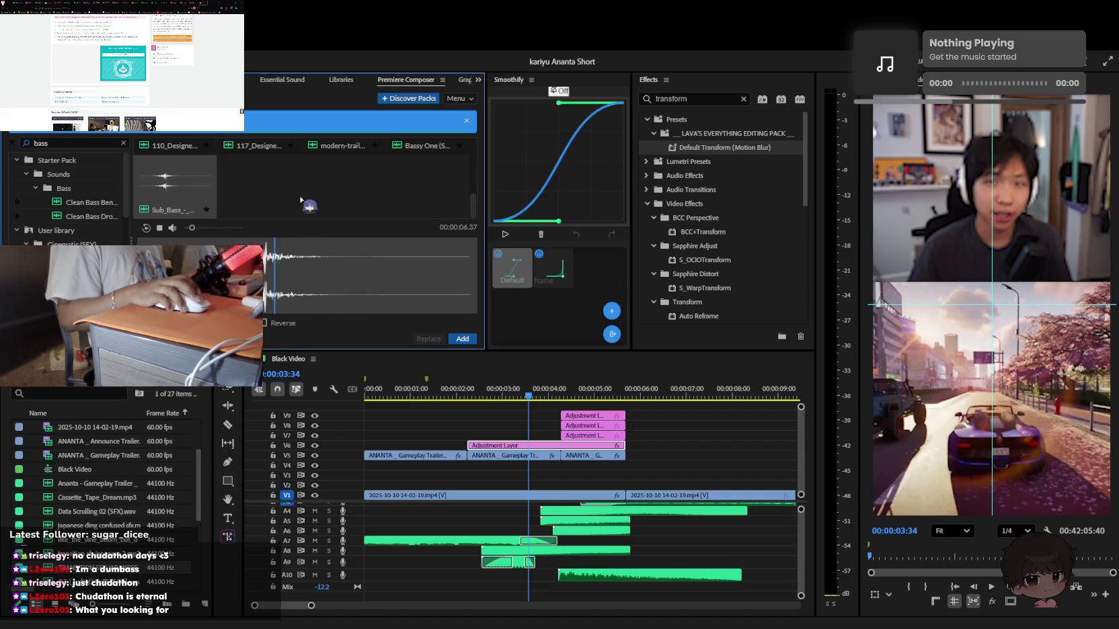
pyautogui.scroll(-1, 233, 203)
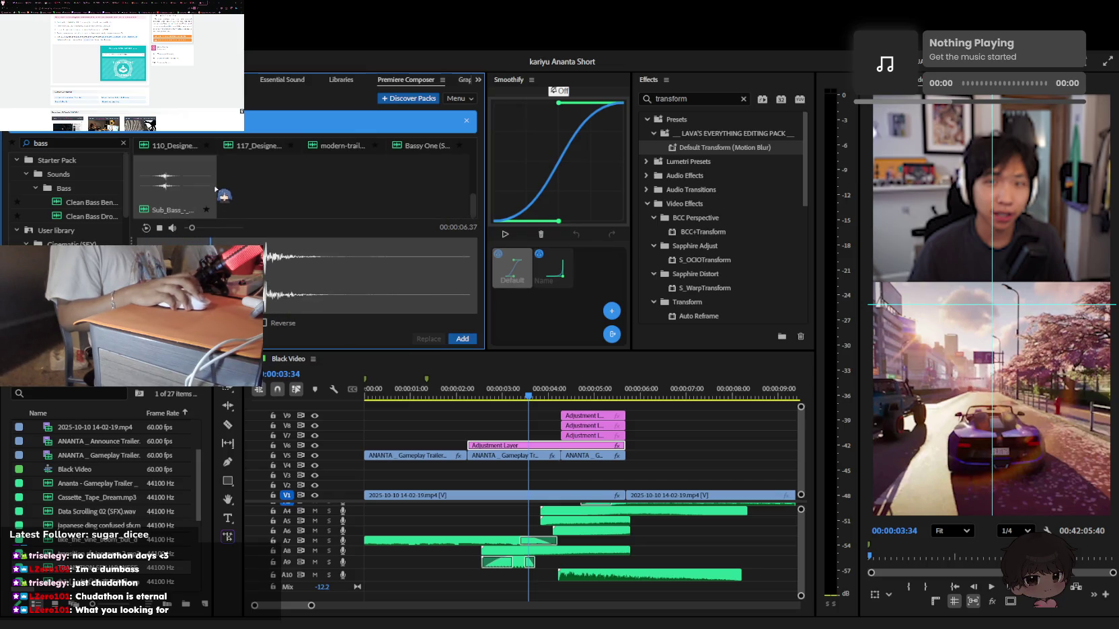
pyautogui.scroll(1, 217, 188)
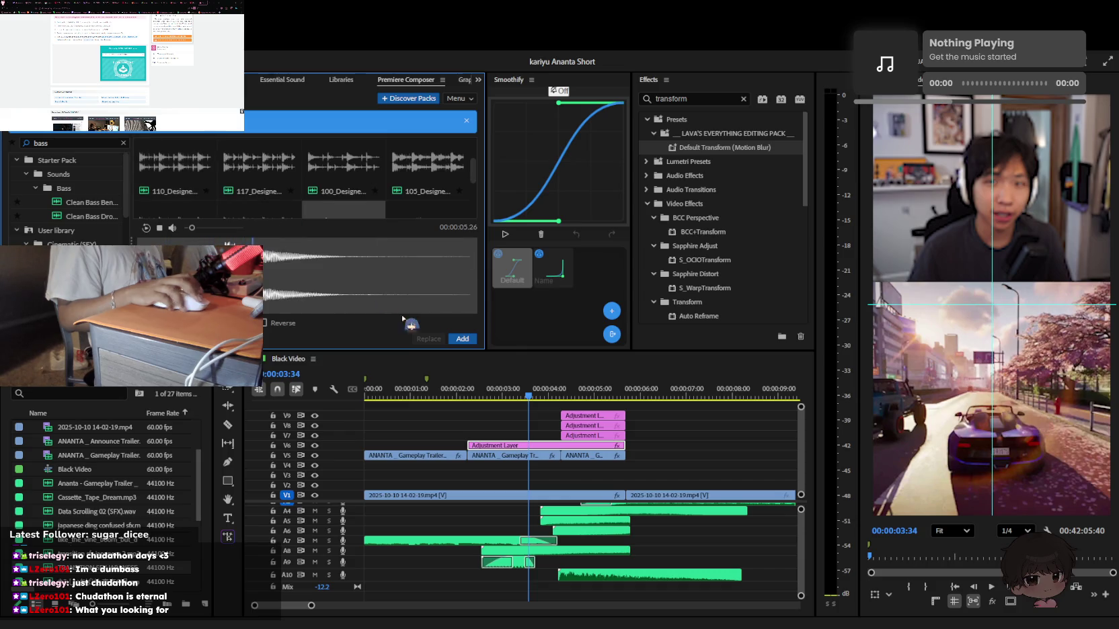
pyautogui.click(462, 339)
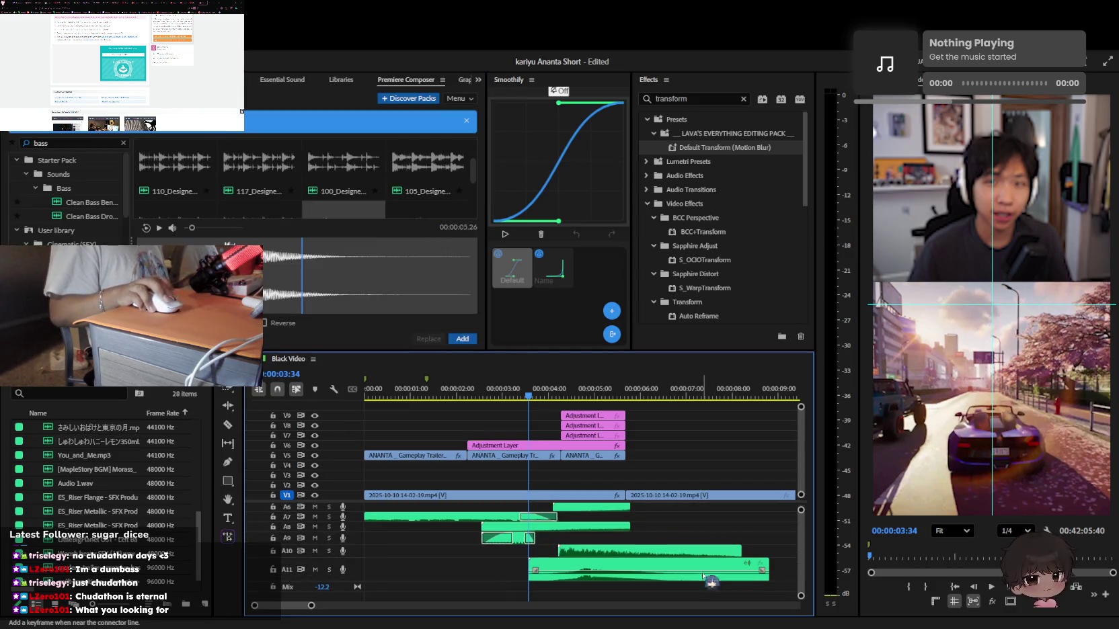
# Move the A11 bass drop earlier, audition it against the gameplay, then delete it
pyautogui.moveTo(621, 568); pyautogui.dragTo(584, 564)
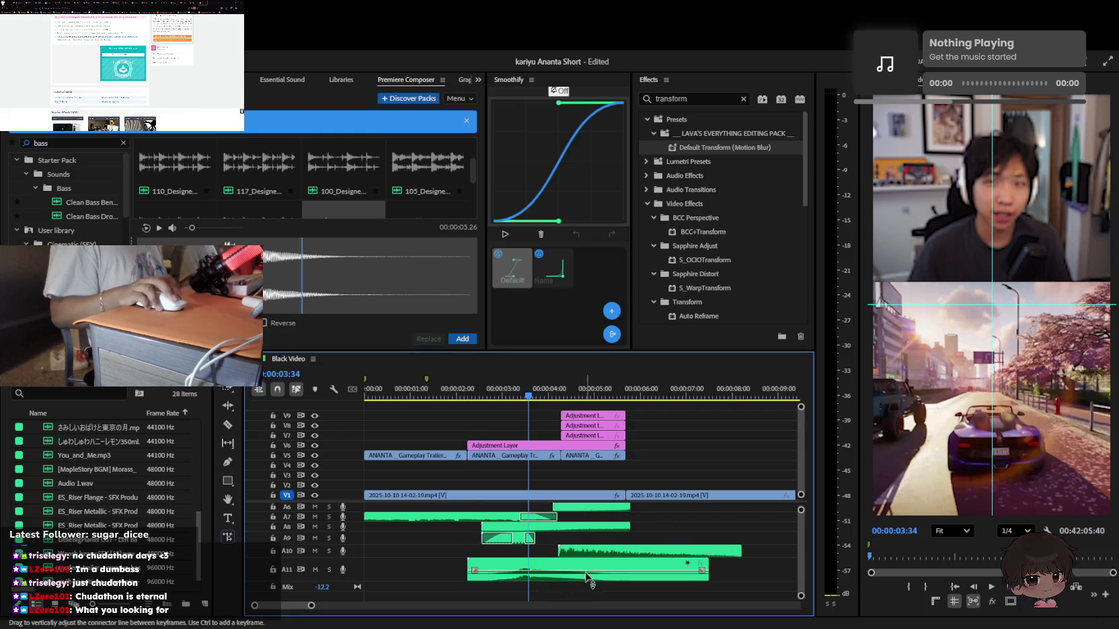
pyautogui.click(476, 396)
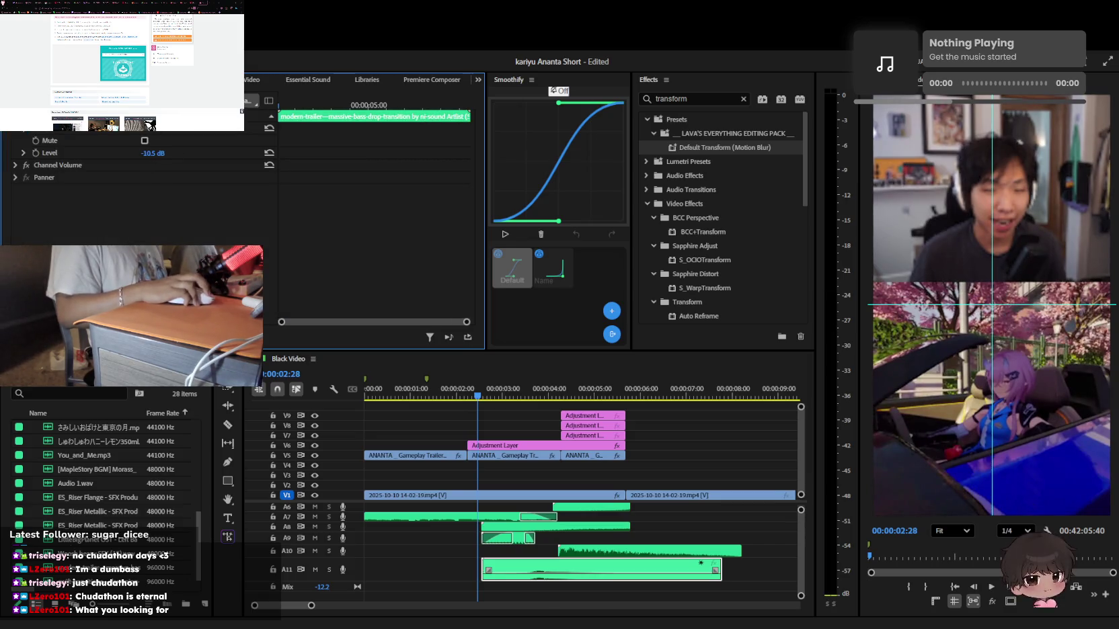
pyautogui.press('space')
pyautogui.scroll(3, 579, 403)
pyautogui.click(573, 395)
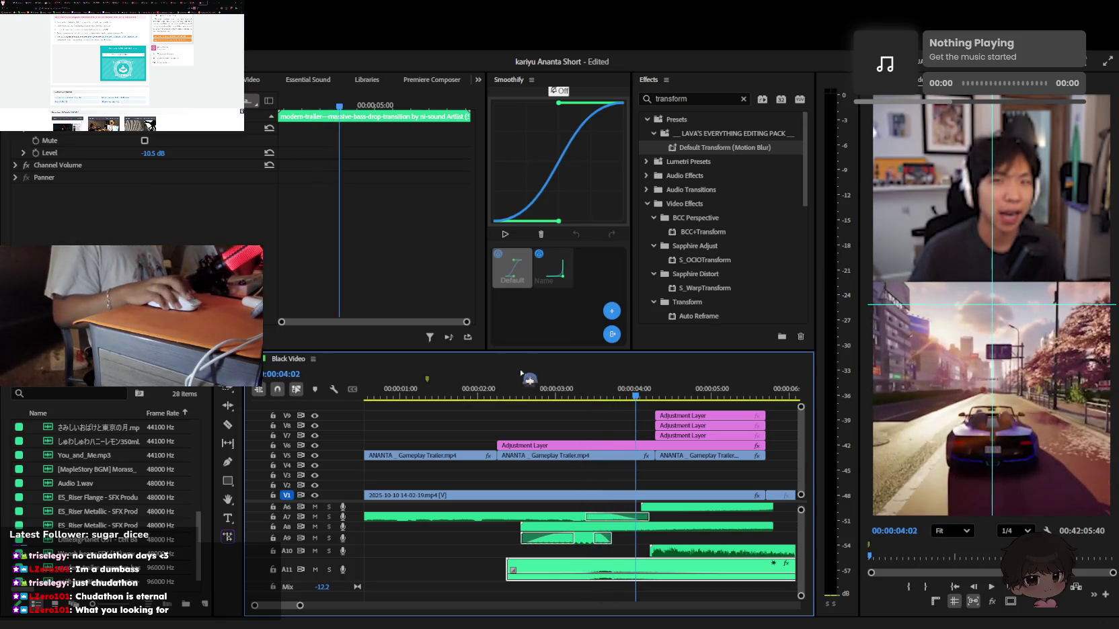
pyautogui.moveTo(577, 396); pyautogui.dragTo(531, 385)
pyautogui.press('space')
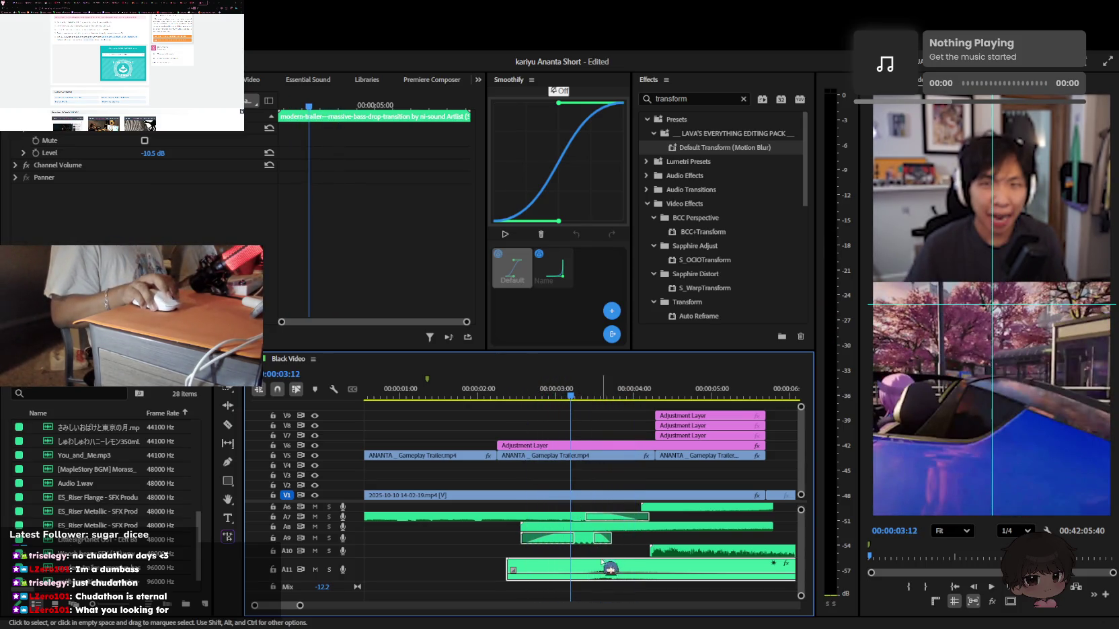
pyautogui.hotkey('ctrl', 's')
pyautogui.press('space')
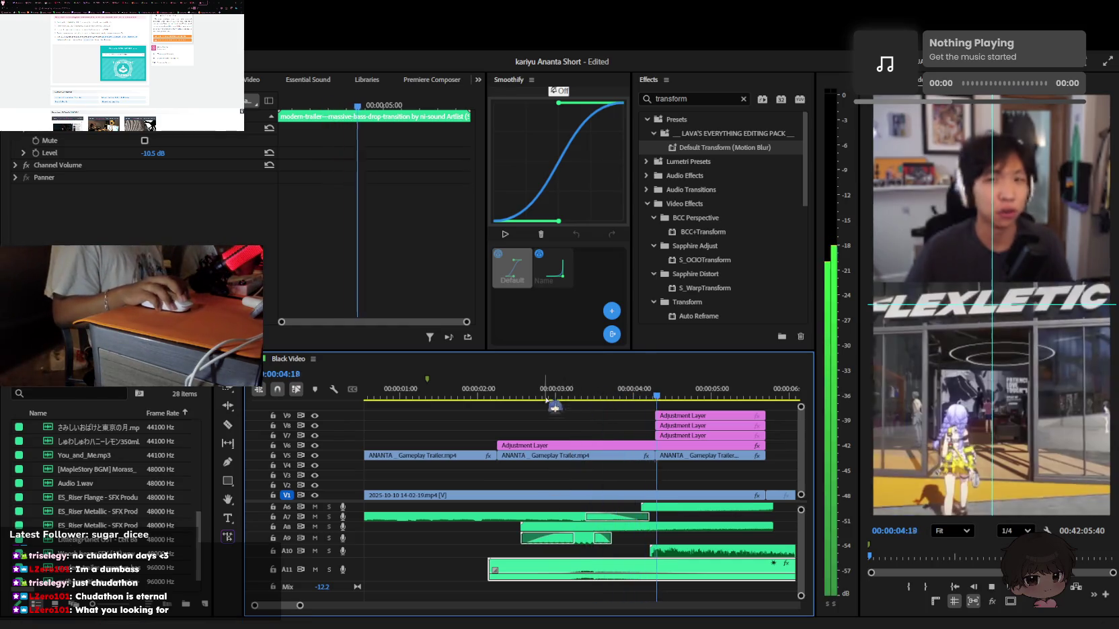
pyautogui.press('space')
pyautogui.press('Delete')
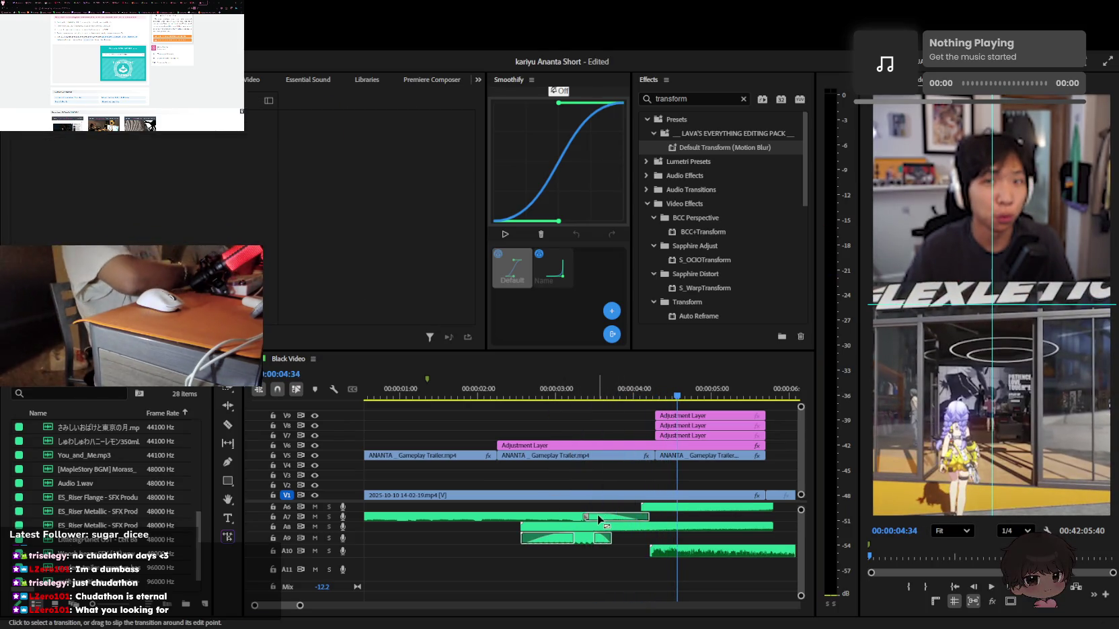
# Drop the Vine Boom mp3 onto A11 near 3 seconds and play it back
pyautogui.moveTo(585, 517); pyautogui.dragTo(632, 565)
pyautogui.hotkey('ctrl', 'z')
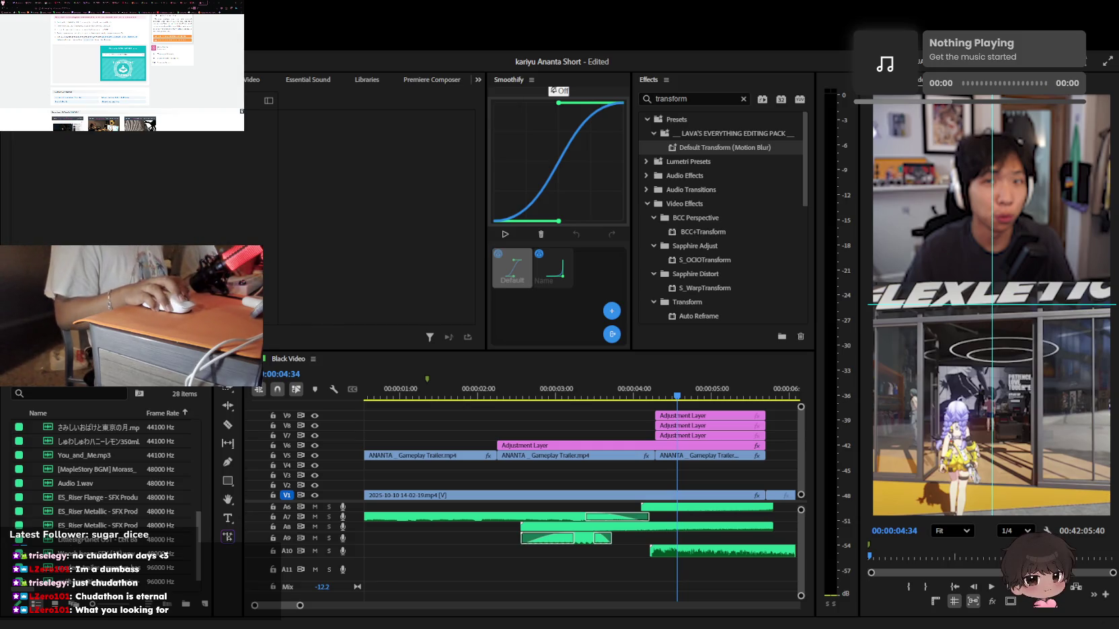
pyautogui.moveTo(576, 597); pyautogui.dragTo(576, 568)
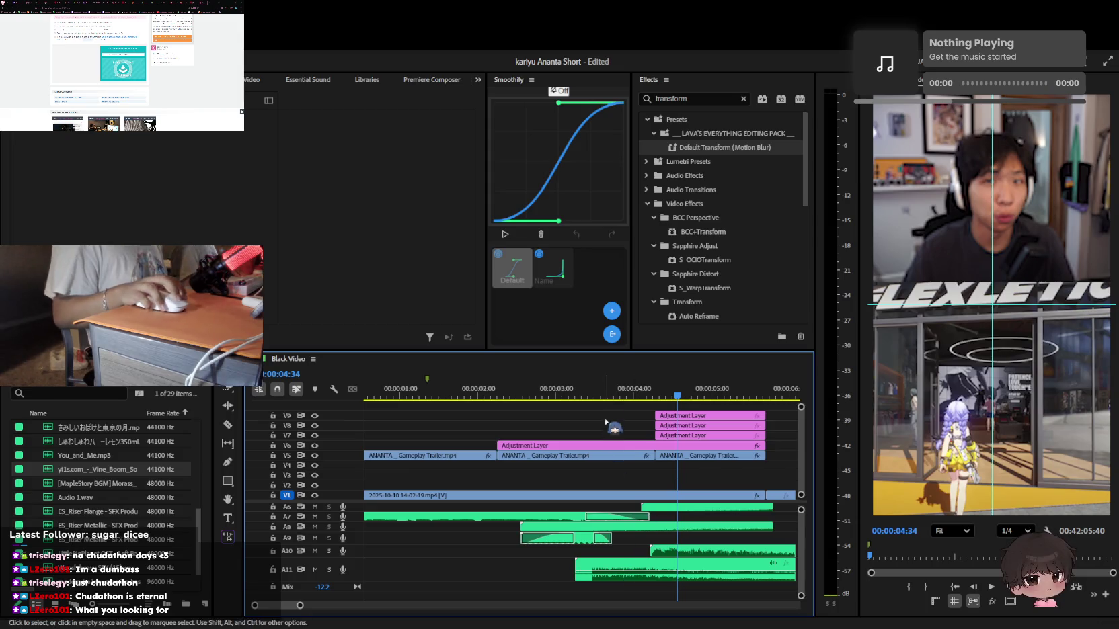
pyautogui.press('Up')
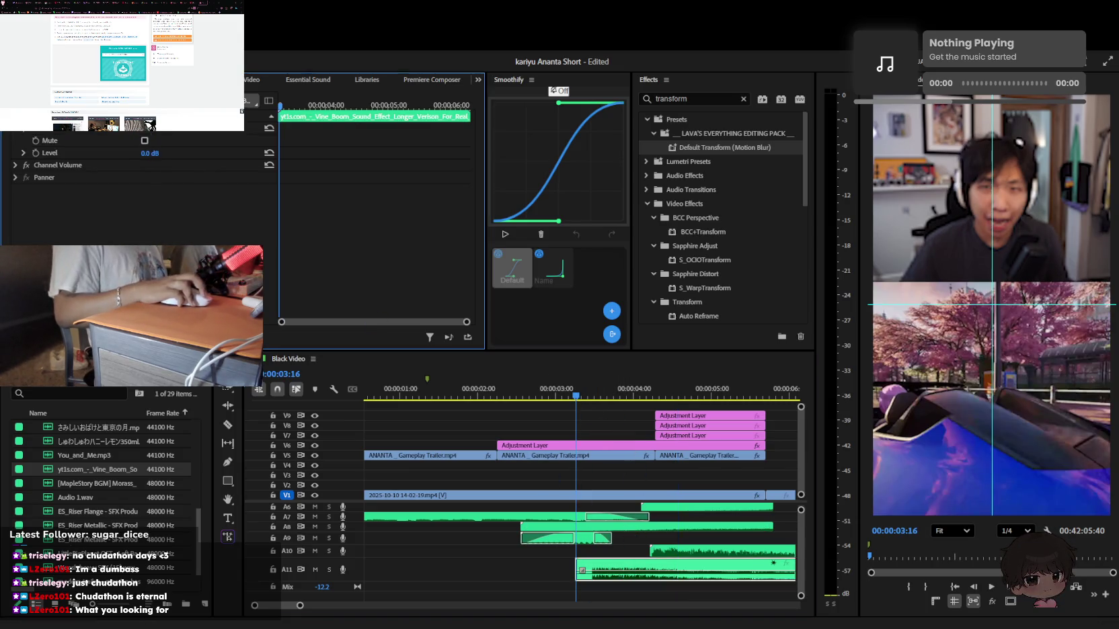
pyautogui.press('space')
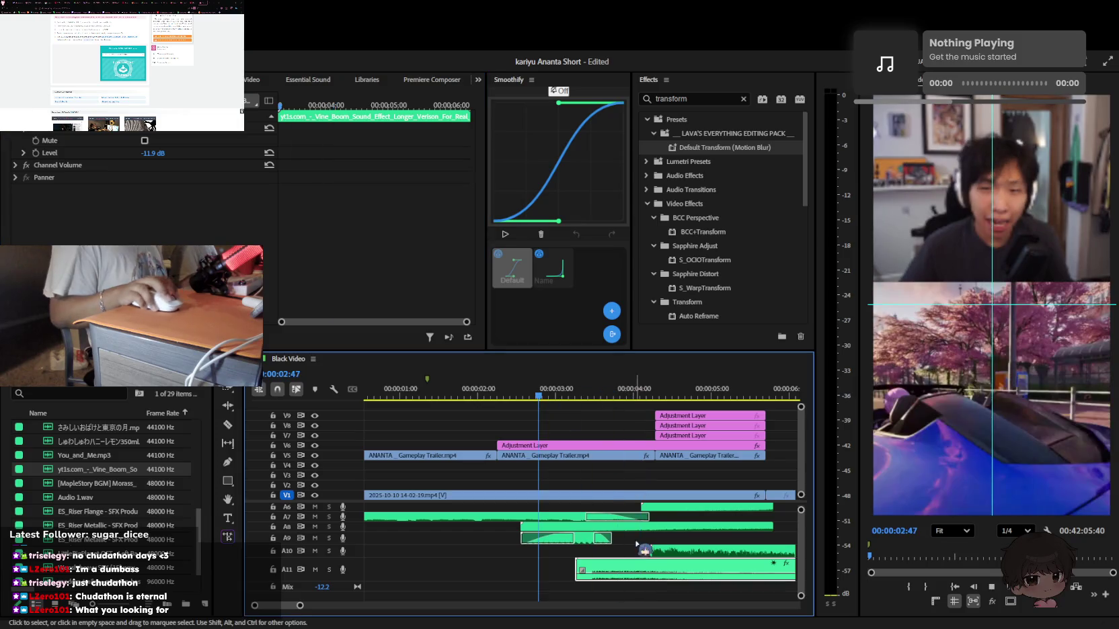
pyautogui.click(625, 567)
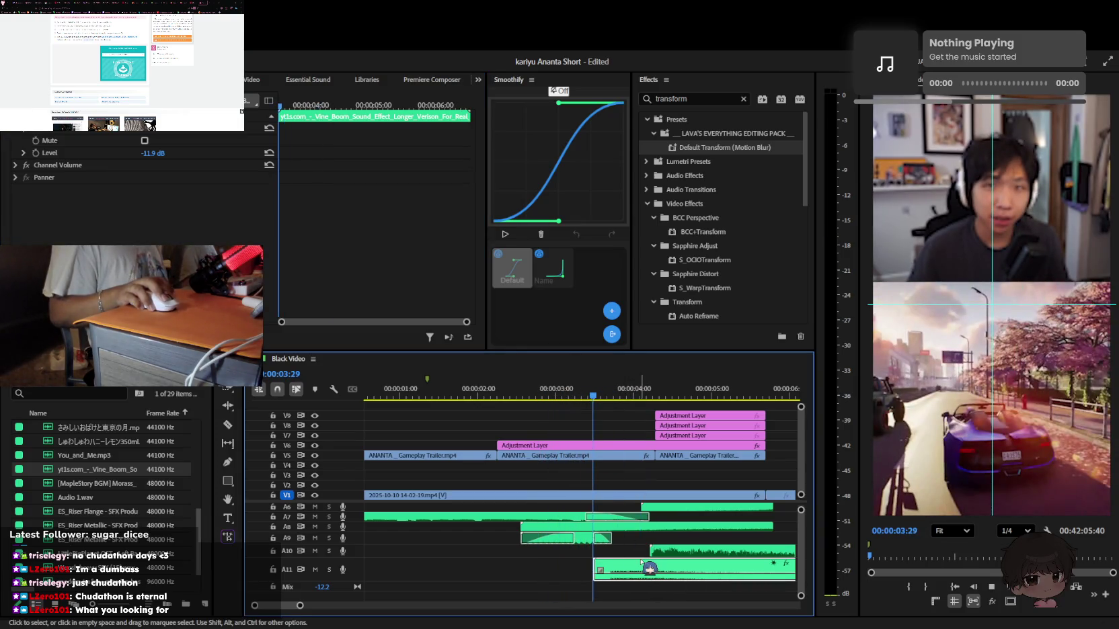
pyautogui.press('space')
pyautogui.press('-')
pyautogui.press('-')
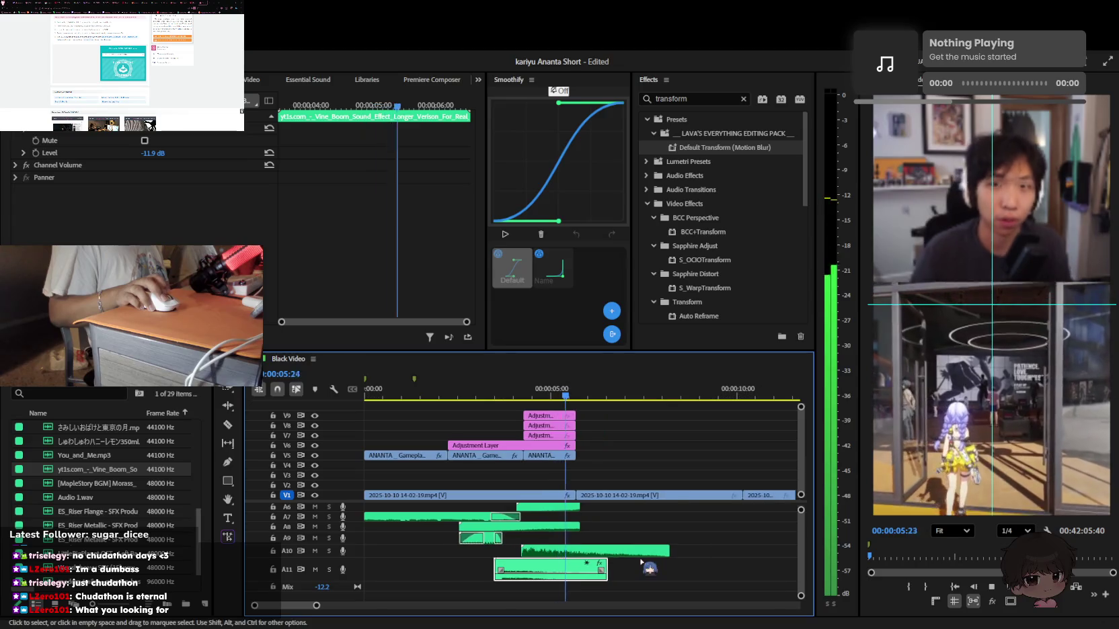
pyautogui.press('=')
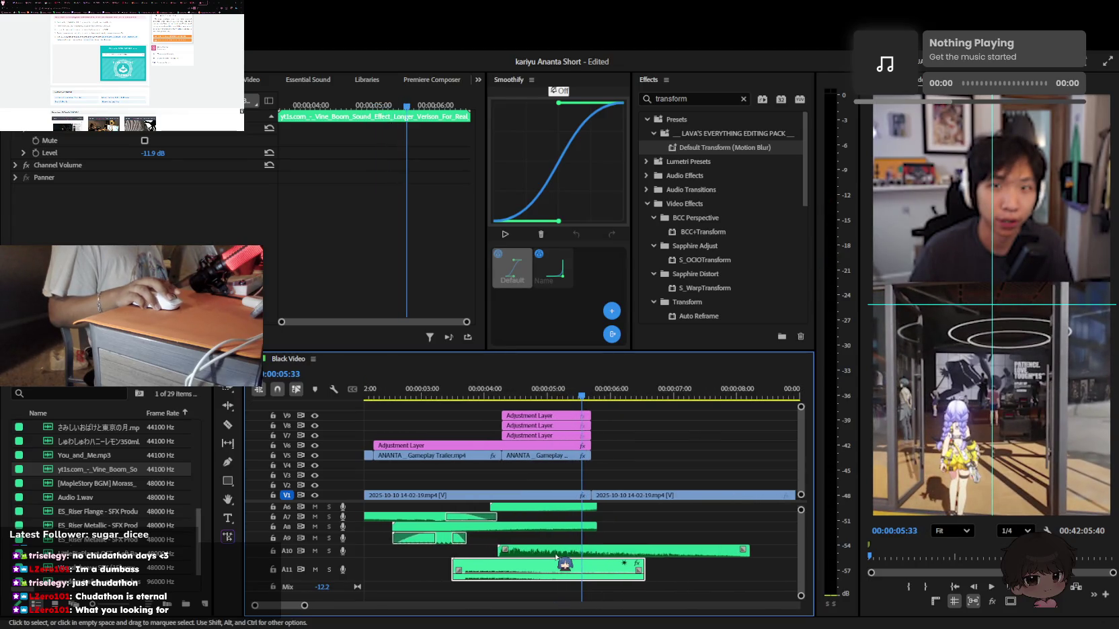
# Delete the Vine Boom clip and search Premiere Composer for 'impact' sounds
pyautogui.press('Delete')
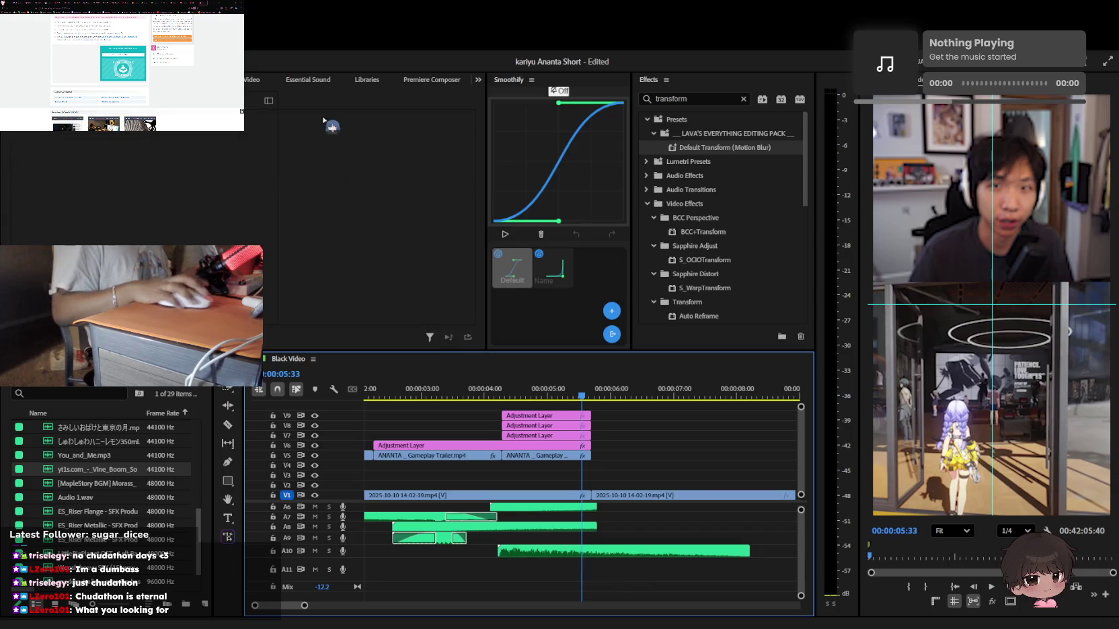
pyautogui.click(309, 79)
pyautogui.scroll(-1, 248, 75)
pyautogui.scroll(-1, 248, 75)
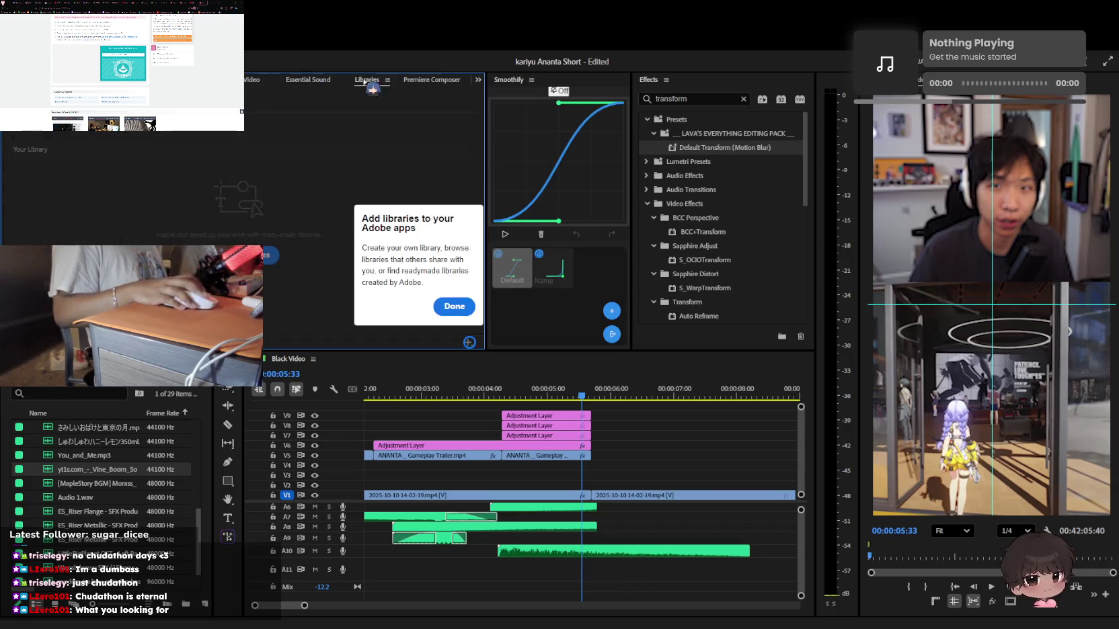
pyautogui.scroll(-1, 248, 75)
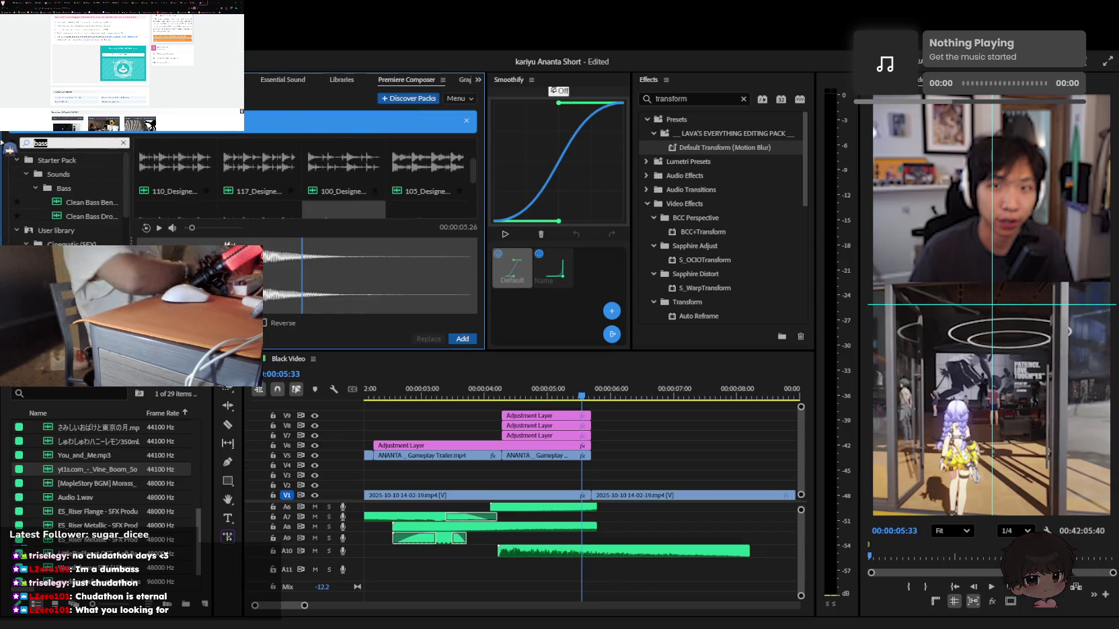
pyautogui.write('impact')
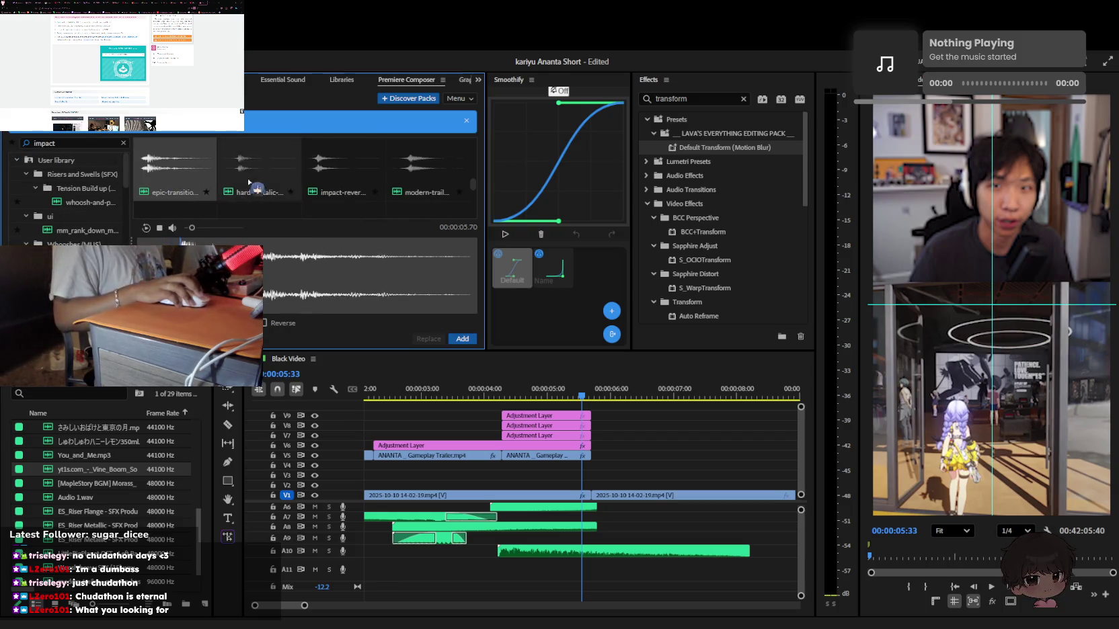
# Preview the impact results and add the racket-sports whoosh to the sequence
pyautogui.click(253, 196)
pyautogui.click(309, 195)
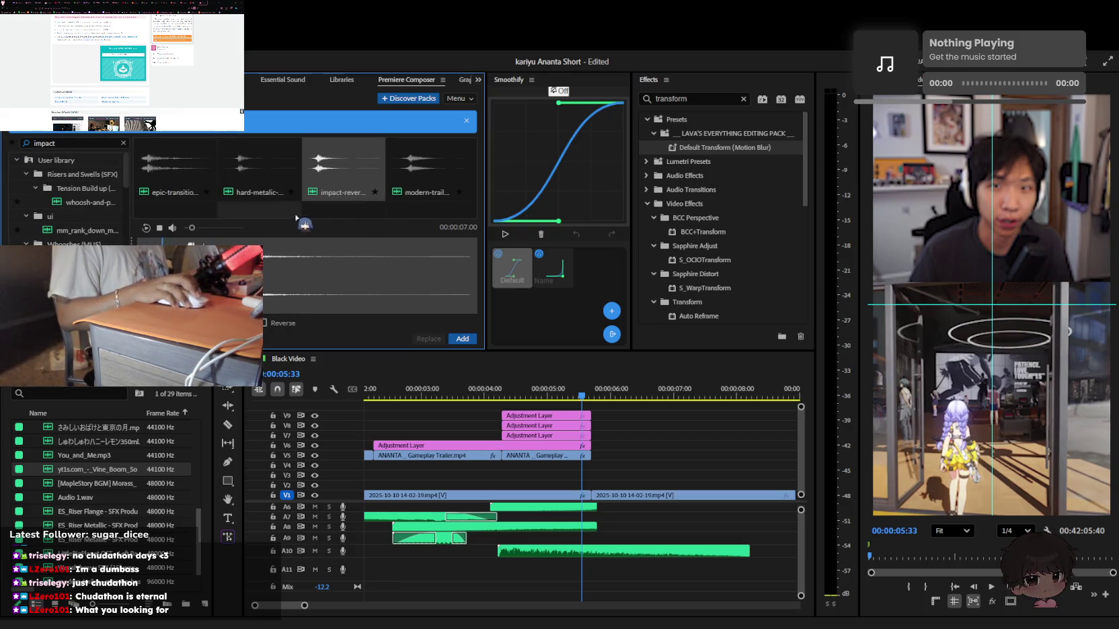
pyautogui.press('Right')
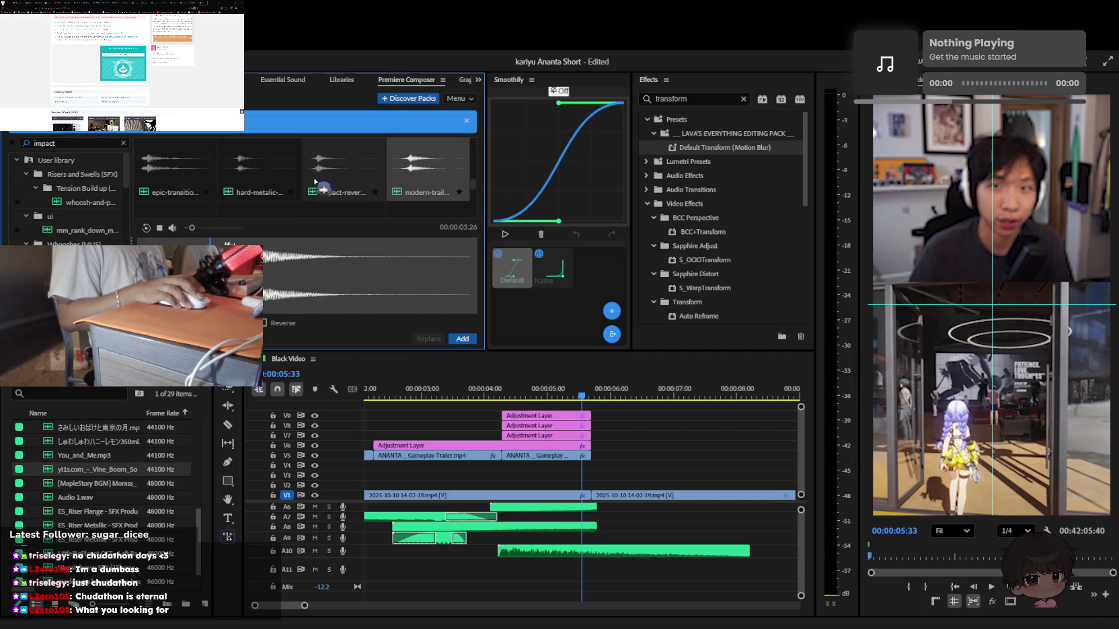
pyautogui.click(316, 182)
pyautogui.press('Left')
pyautogui.press('Left')
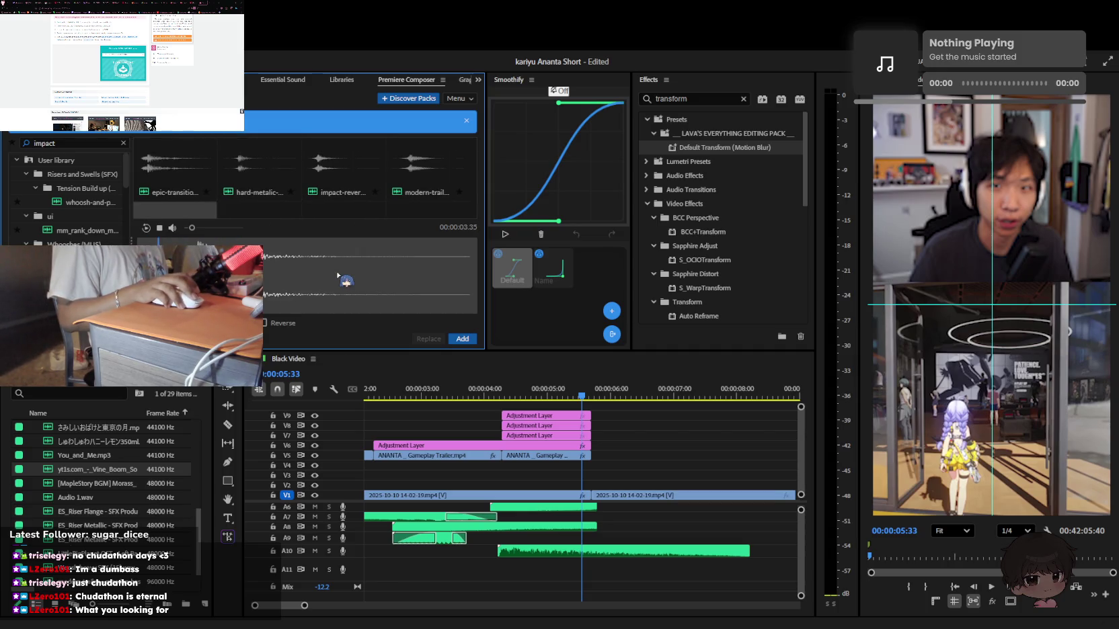
pyautogui.press('Down')
pyautogui.press('Right')
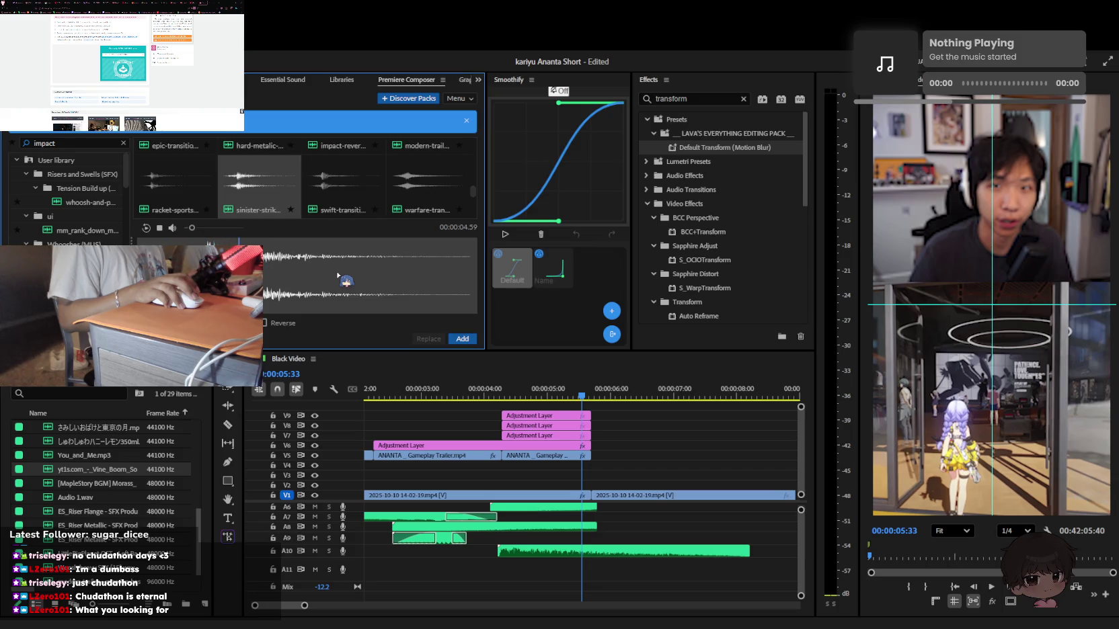
pyautogui.press('Left')
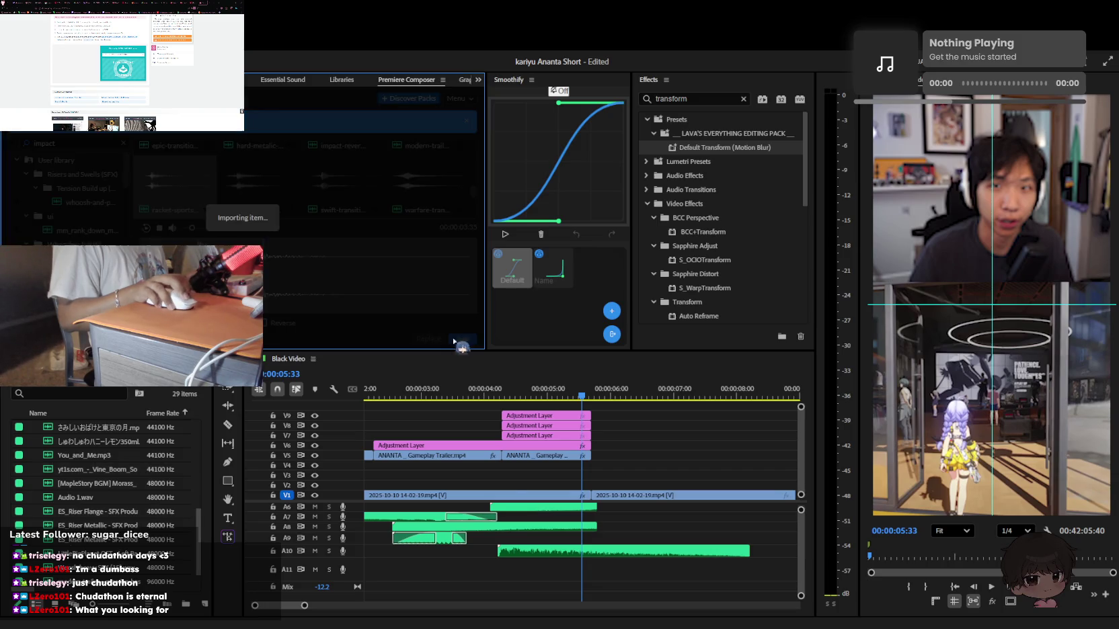
pyautogui.click(460, 339)
# Select the A11 racket sound to check its level, then save the project
pyautogui.click(461, 416)
pyautogui.click(440, 396)
pyautogui.click(287, 82)
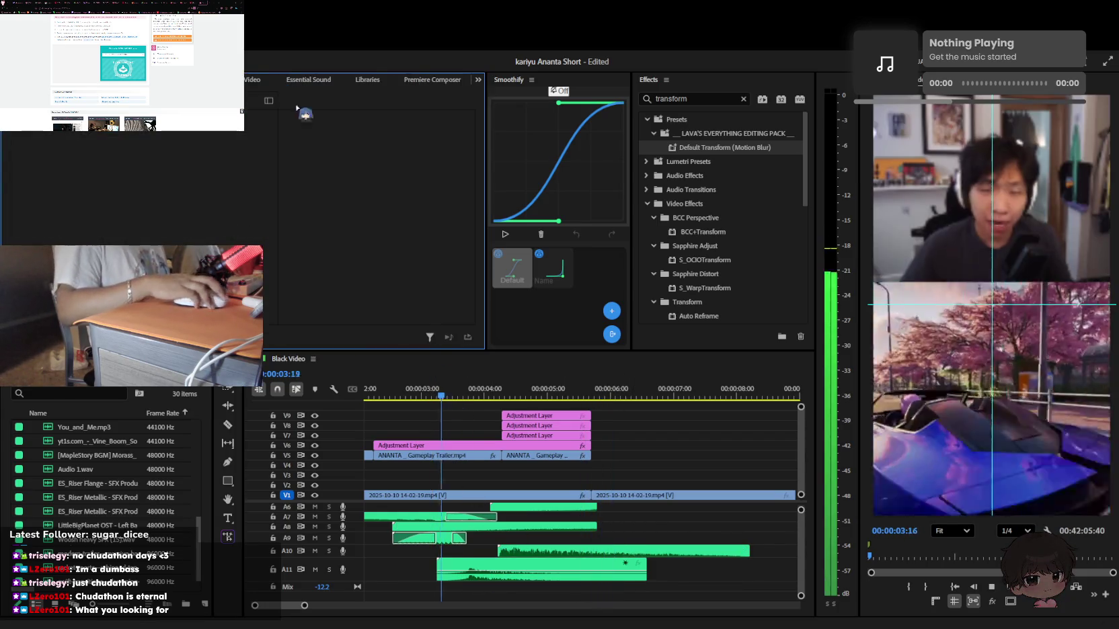
pyautogui.click(537, 569)
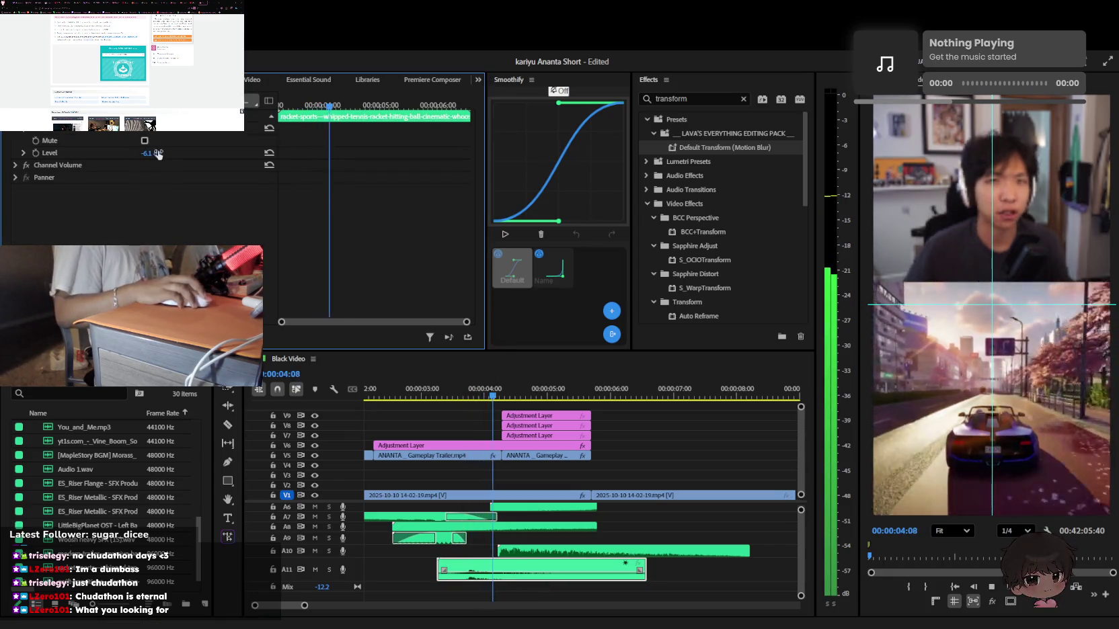
pyautogui.hotkey('ctrl', 's')
# Play the short back from the start with the timeline zoomed out
pyautogui.press('Home')
pyautogui.press('space')
pyautogui.press('-')
pyautogui.press('-')
pyautogui.press('-')
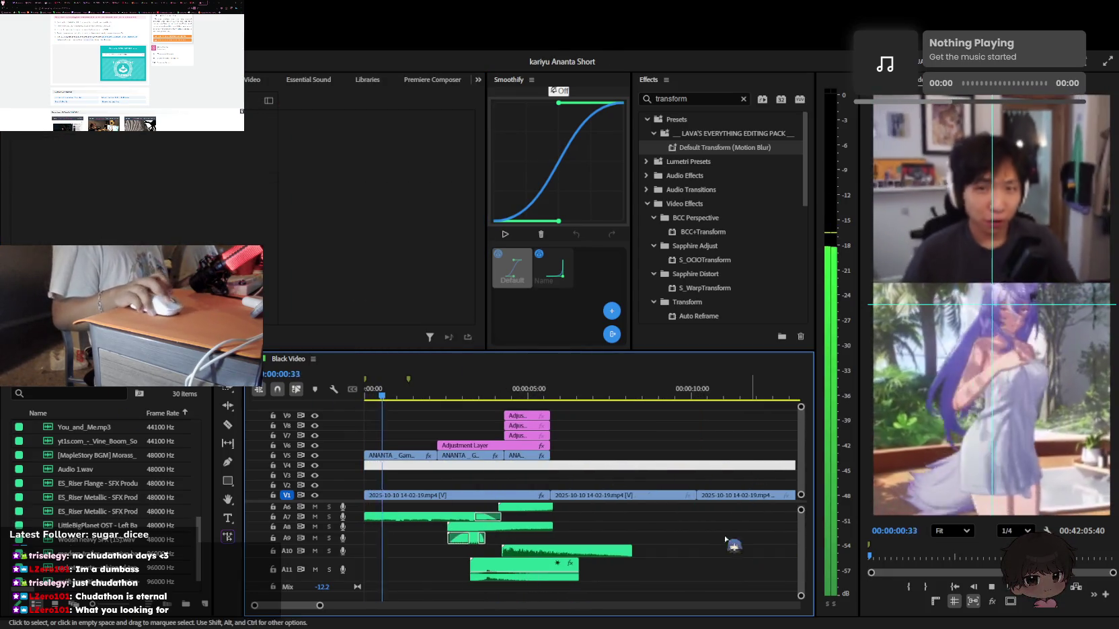
pyautogui.scroll(3, 733, 523)
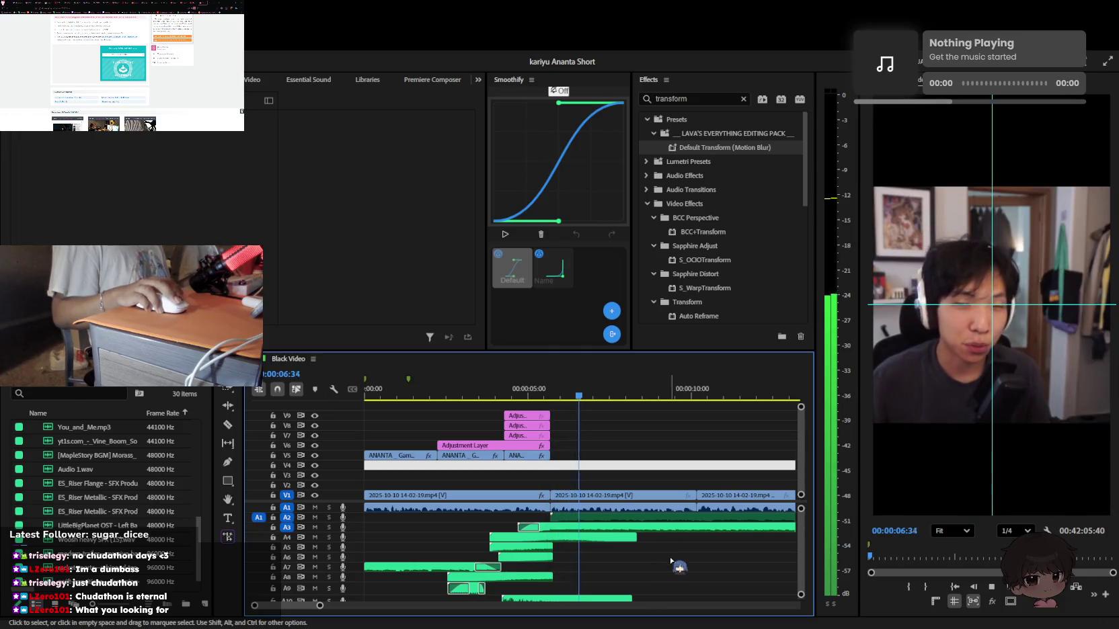
pyautogui.hotkey('ctrl', 'z')
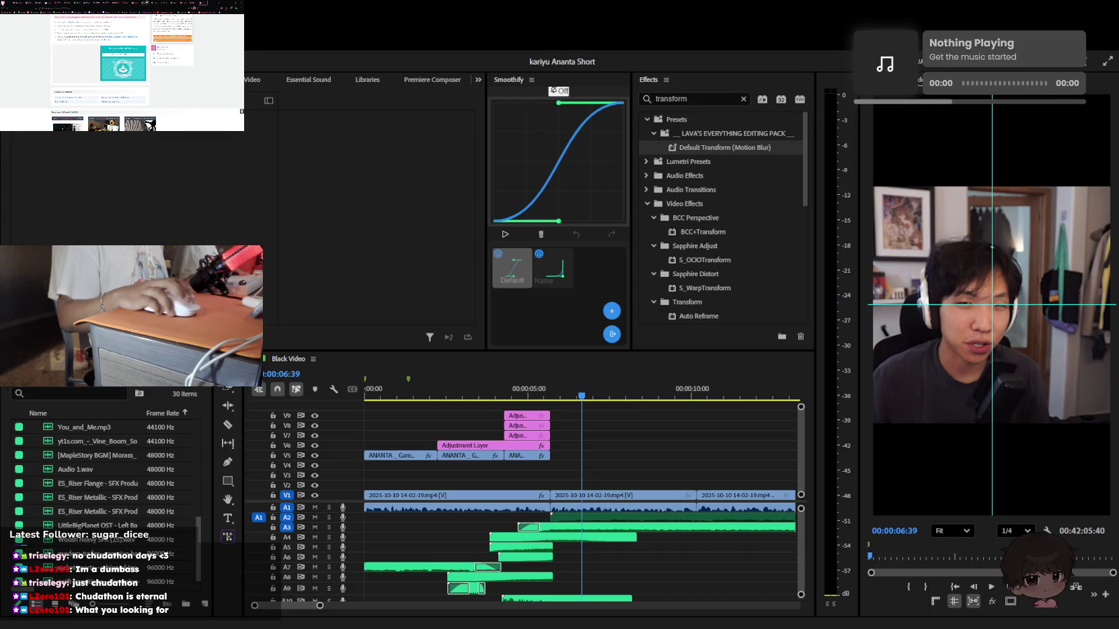
pyautogui.click(557, 412)
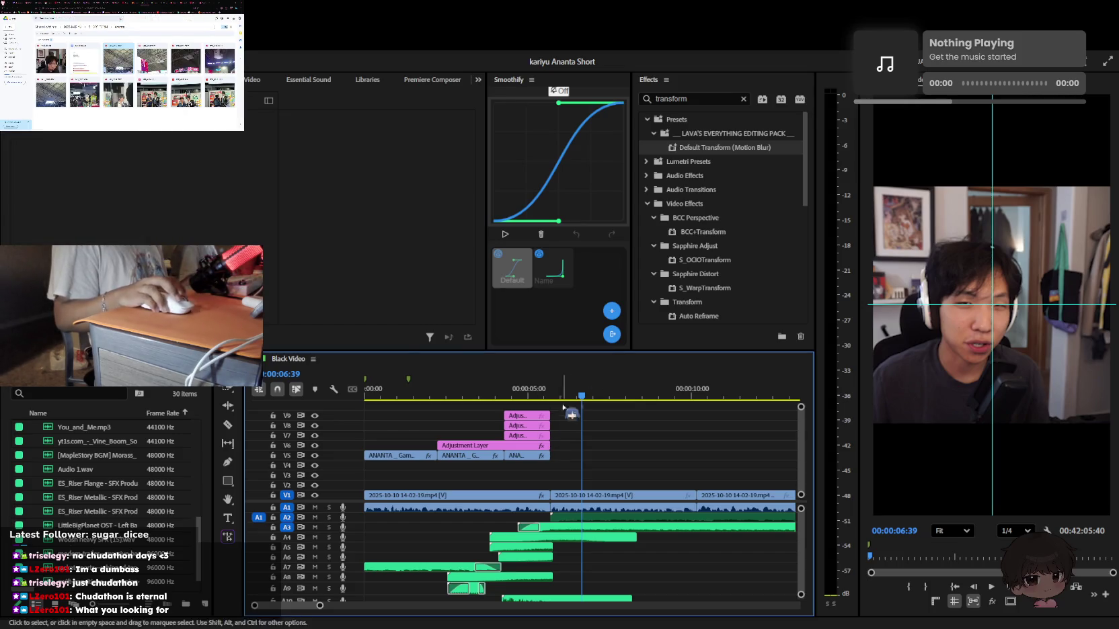
# Replay the sequence from the beginning to review the whoosh edit
pyautogui.scroll(-2, 672, 497)
pyautogui.press('space')
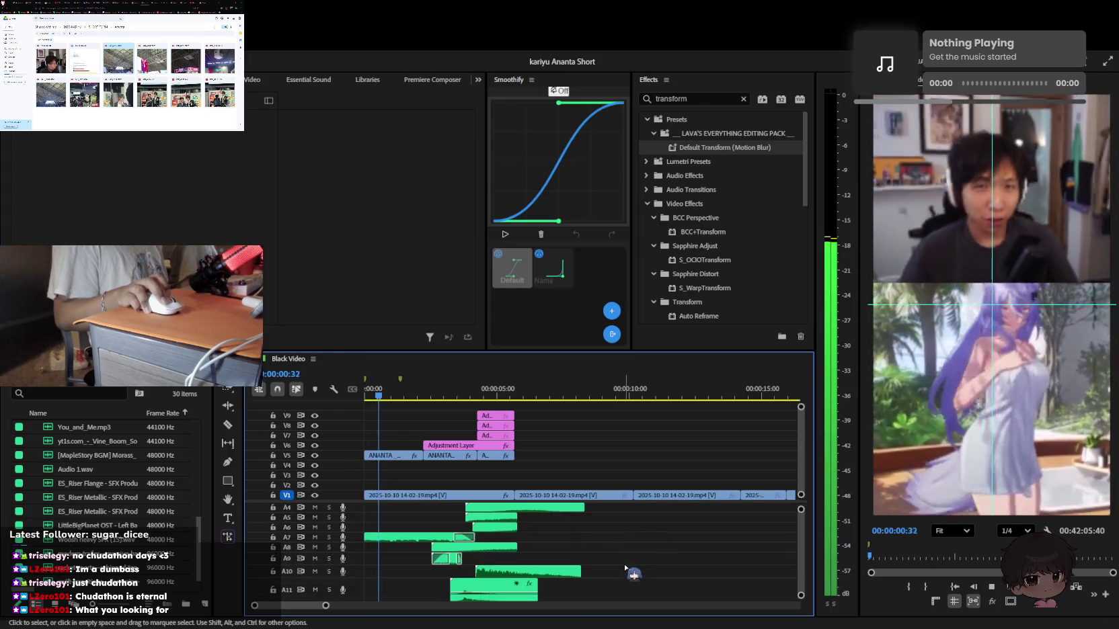
pyautogui.press('=')
pyautogui.click(372, 394)
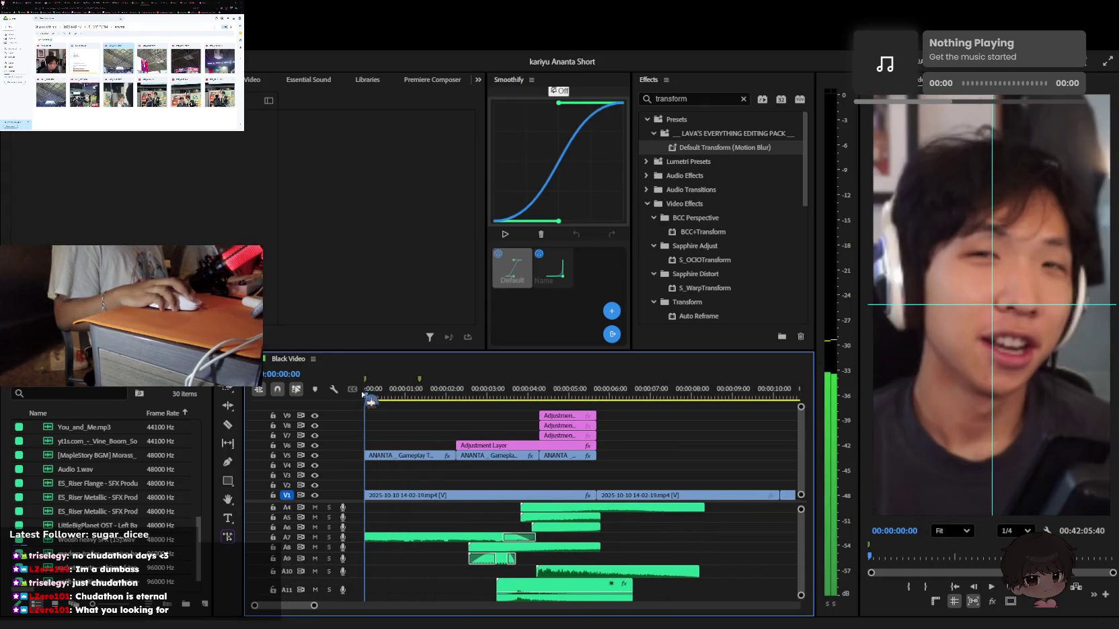
pyautogui.press('space')
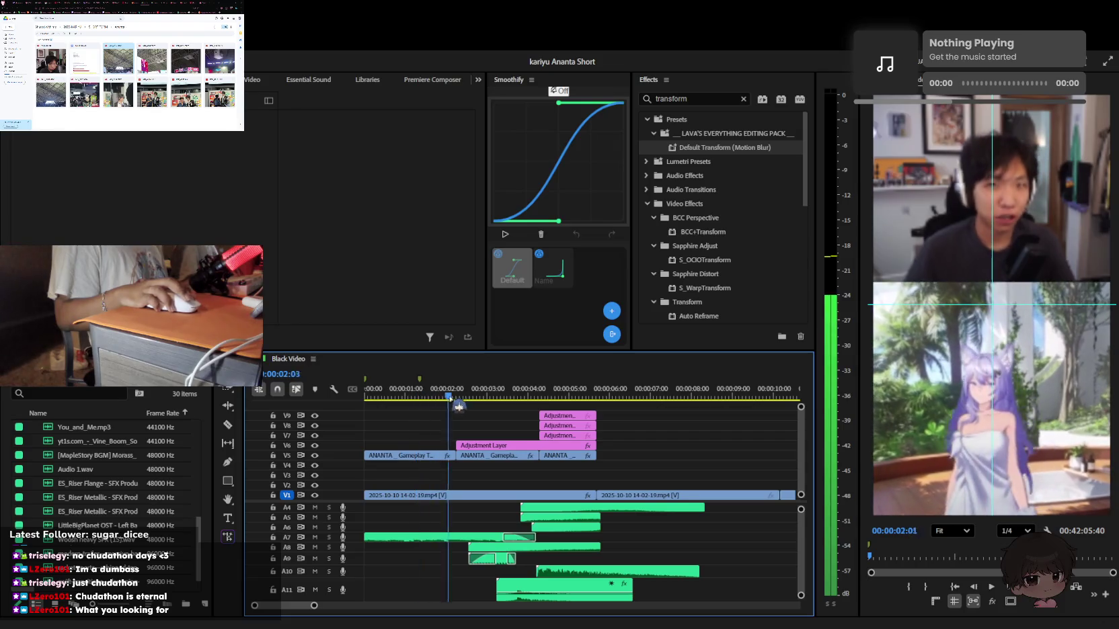
pyautogui.press('=')
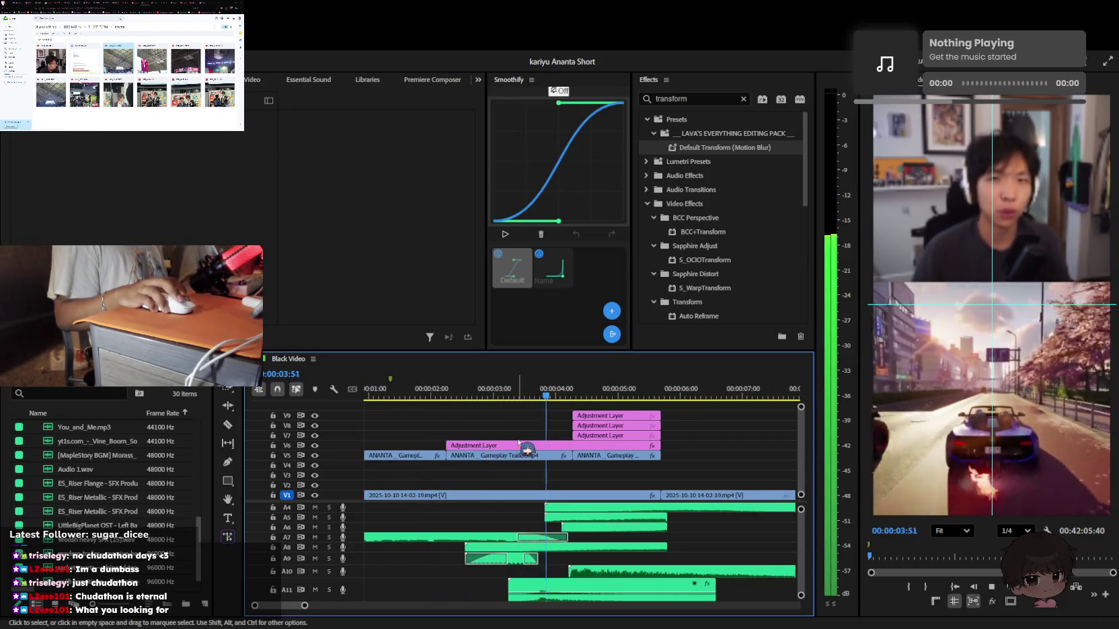
pyautogui.press('space')
# Lower the A11 whoosh level to -15 dB and audition it
pyautogui.click(518, 446)
pyautogui.click(596, 595)
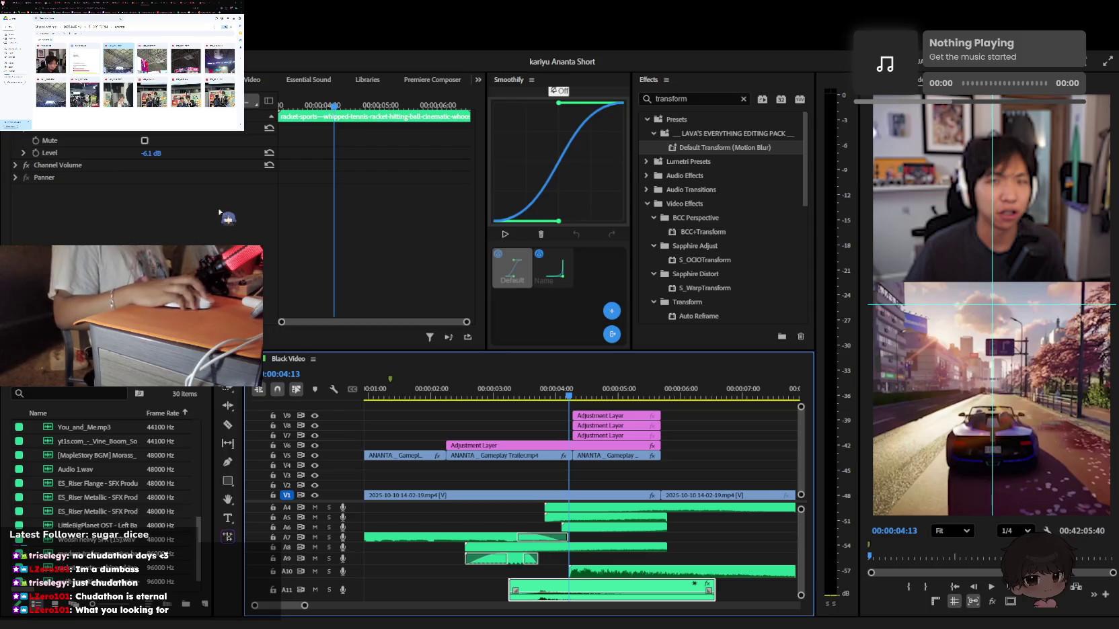
pyautogui.moveTo(152, 153); pyautogui.dragTo(128, 153)
pyautogui.press('space')
pyautogui.click(505, 397)
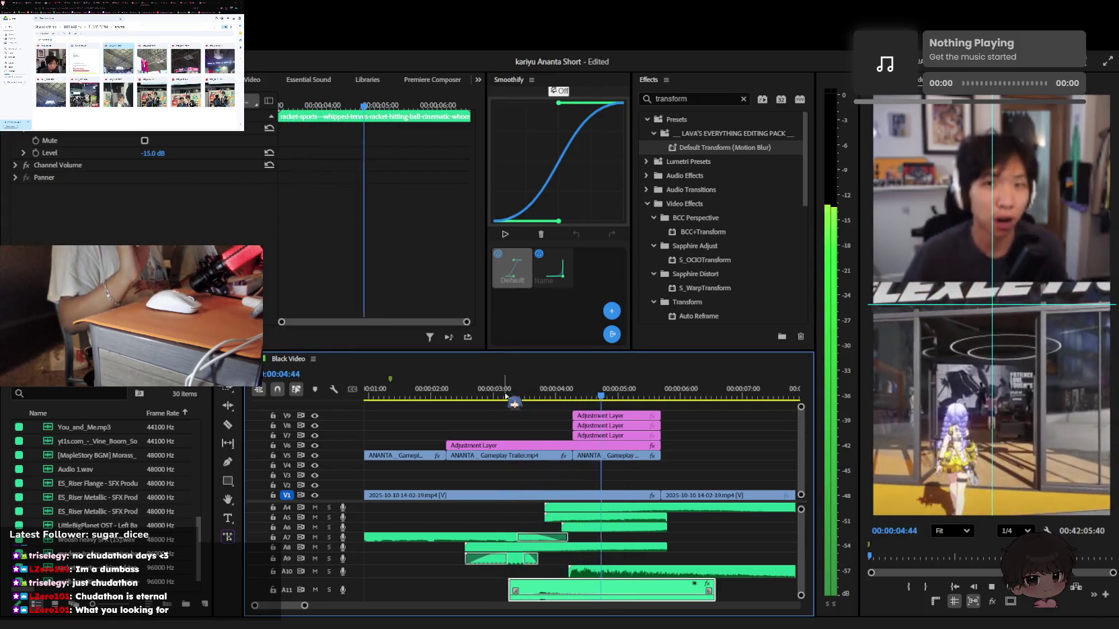
pyautogui.press('space')
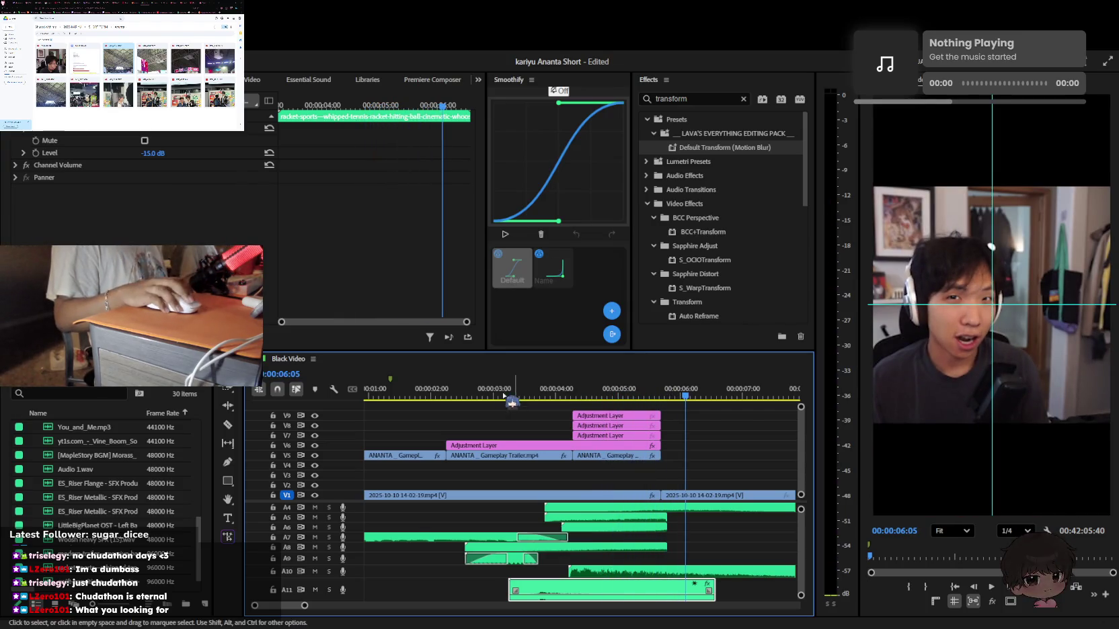
# Delete the duplicate V6 adjustment layer, move the other to V7, and save
pyautogui.click(524, 446)
pyautogui.press('space')
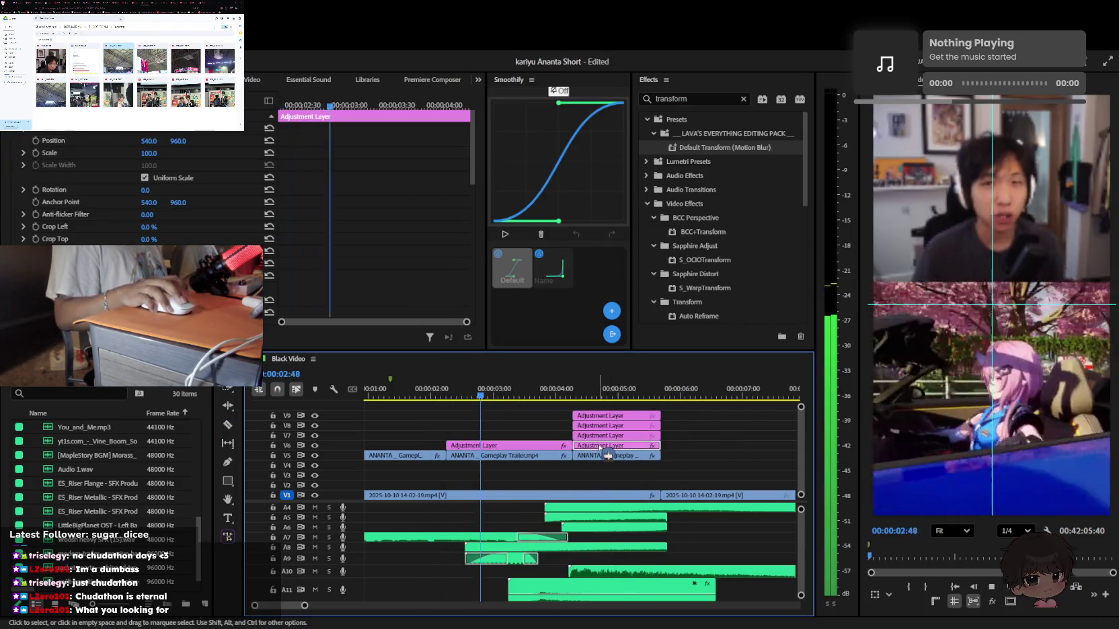
pyautogui.click(605, 445)
pyautogui.press('Delete')
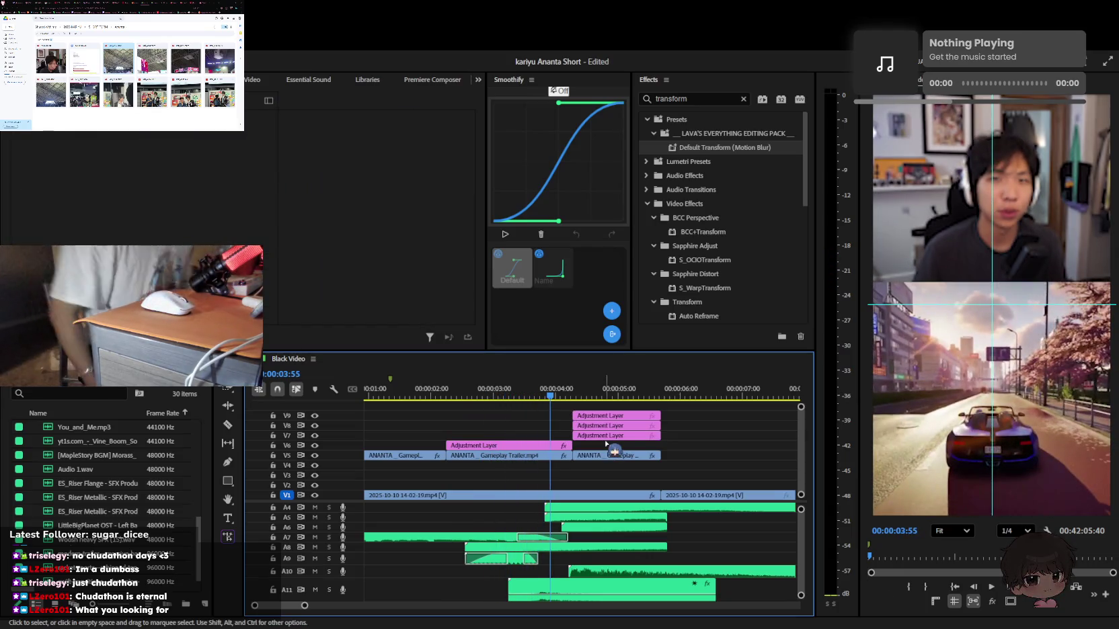
pyautogui.moveTo(525, 446); pyautogui.dragTo(524, 436)
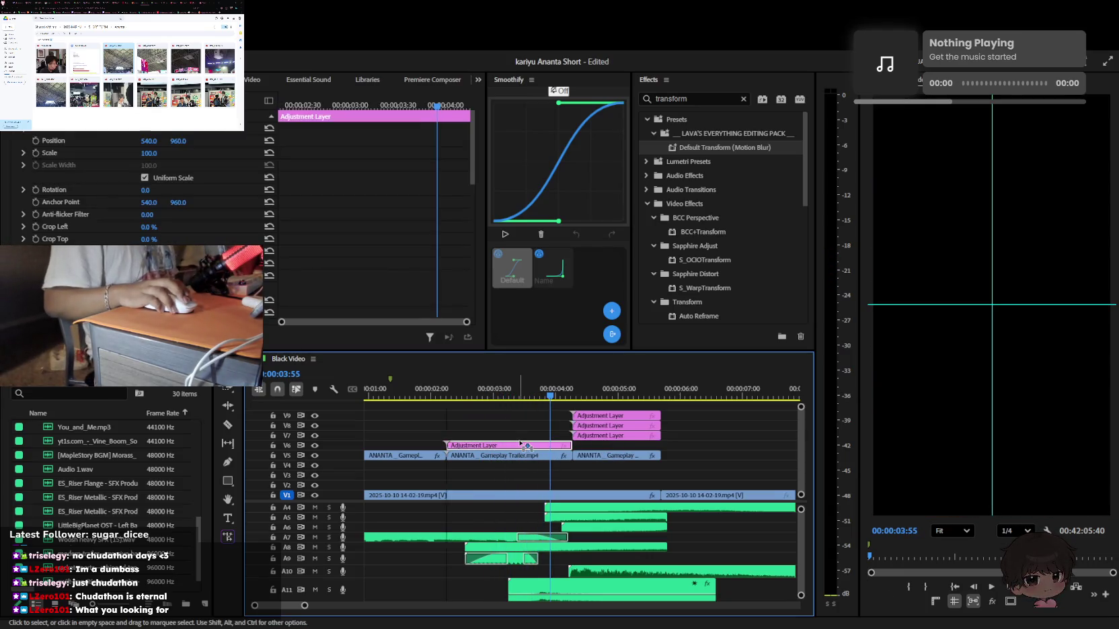
pyautogui.press('\\')
pyautogui.hotkey('ctrl', 's')
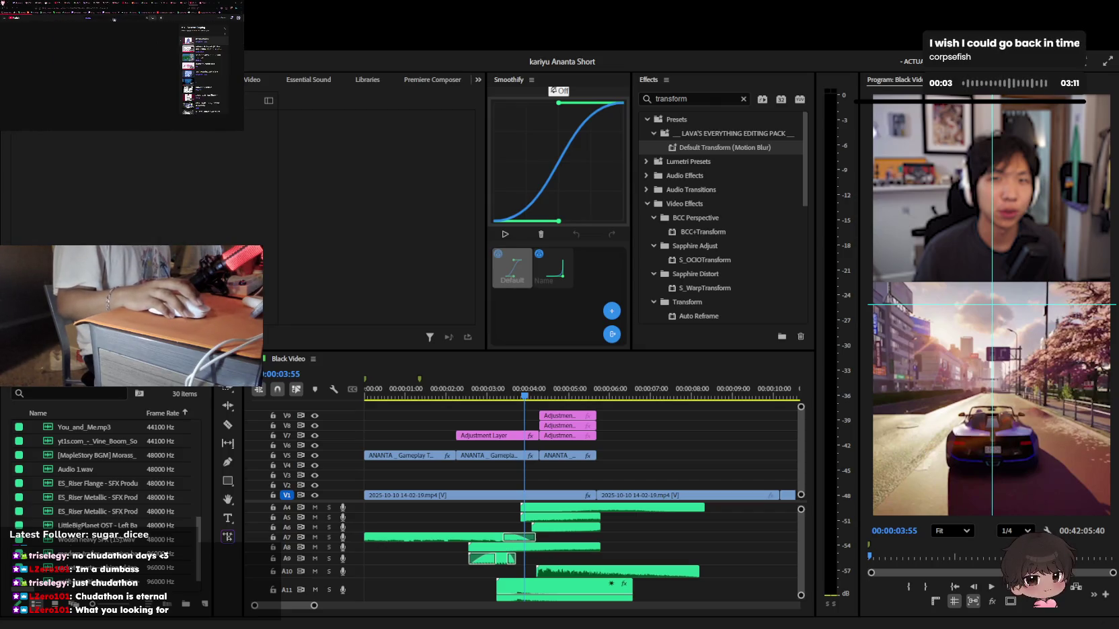
pyautogui.scroll(-3, 121, 74)
pyautogui.scroll(2, 128, 72)
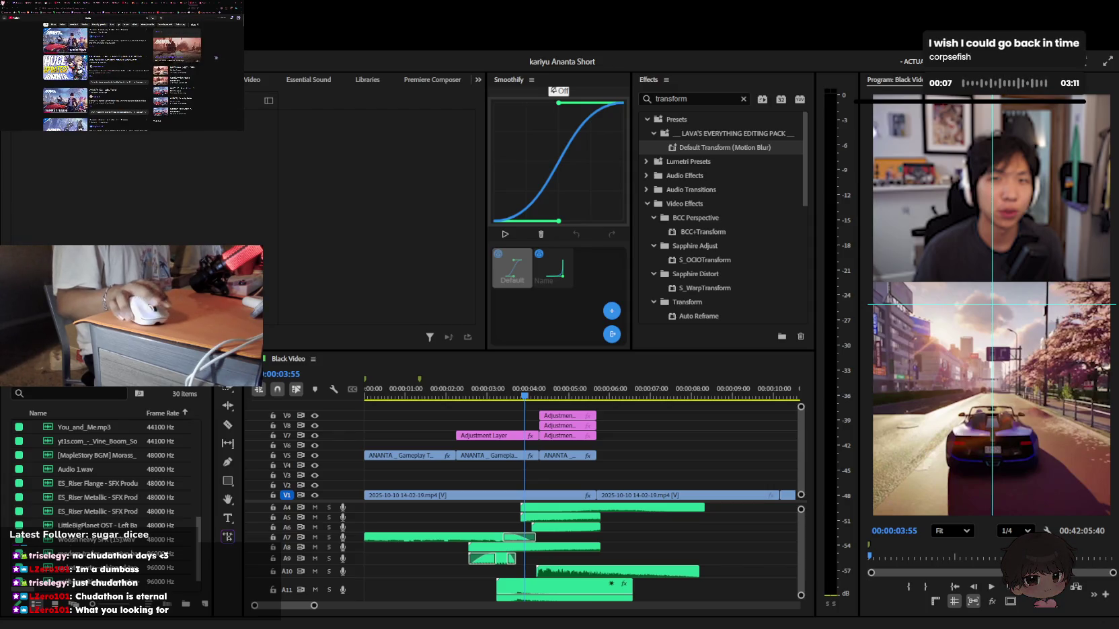
pyautogui.scroll(-2, 216, 57)
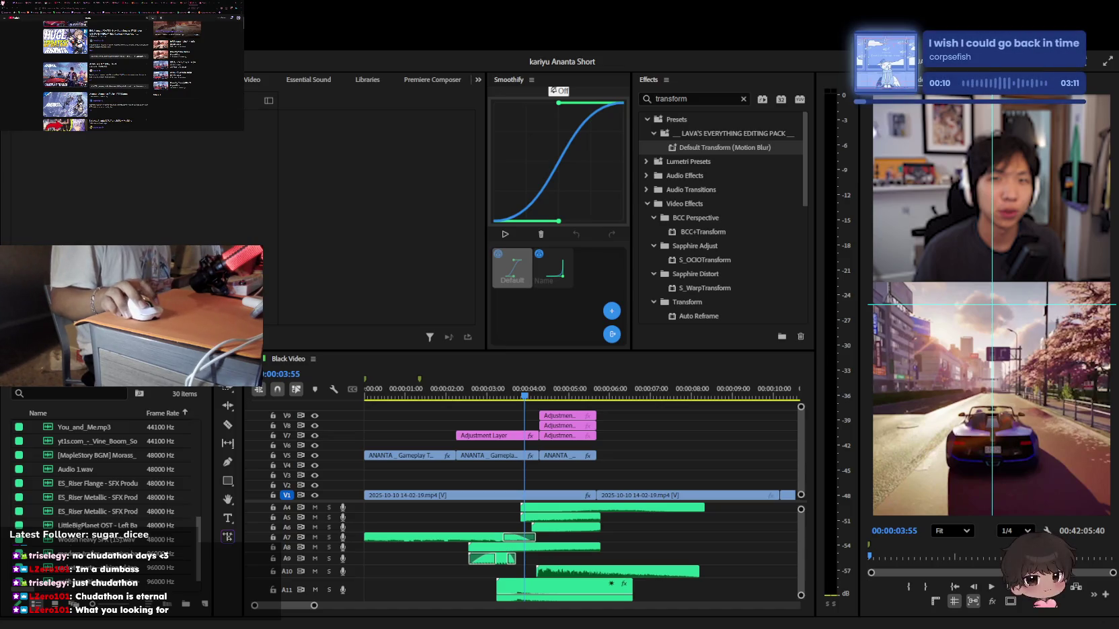
pyautogui.scroll(2, 121, 76)
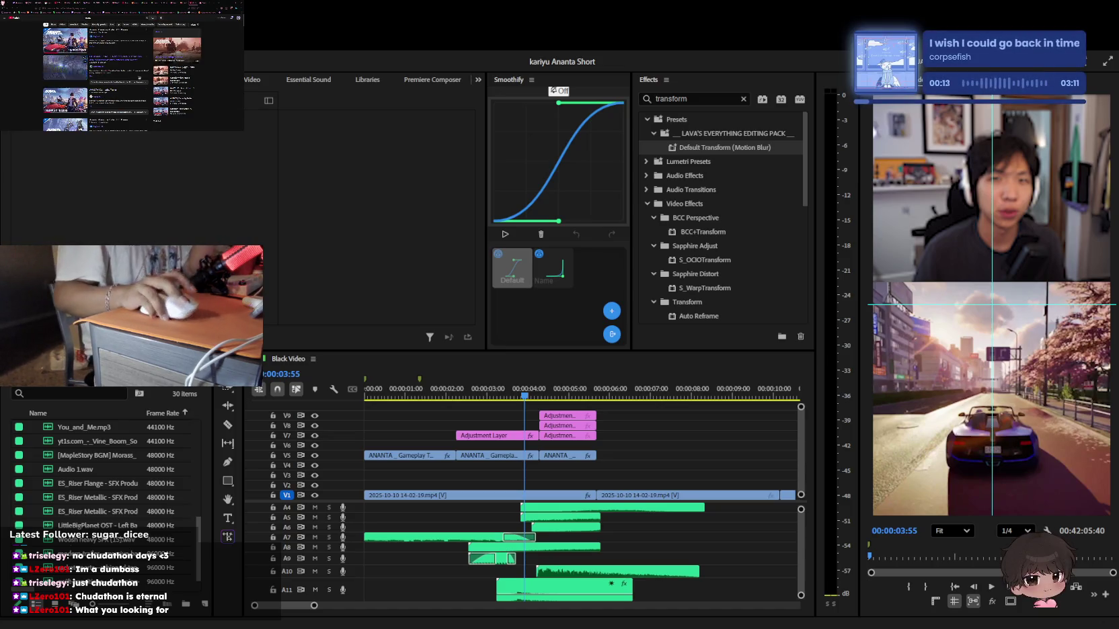
pyautogui.scroll(-2, 121, 76)
pyautogui.scroll(-2, 176, 59)
pyautogui.scroll(-1, 175, 58)
pyautogui.scroll(-2, 176, 59)
pyautogui.scroll(-2, 176, 59)
pyautogui.scroll(-2, 175, 58)
pyautogui.scroll(-1, 176, 58)
pyautogui.scroll(-2, 176, 58)
pyautogui.scroll(-2, 176, 59)
pyautogui.scroll(5, 176, 58)
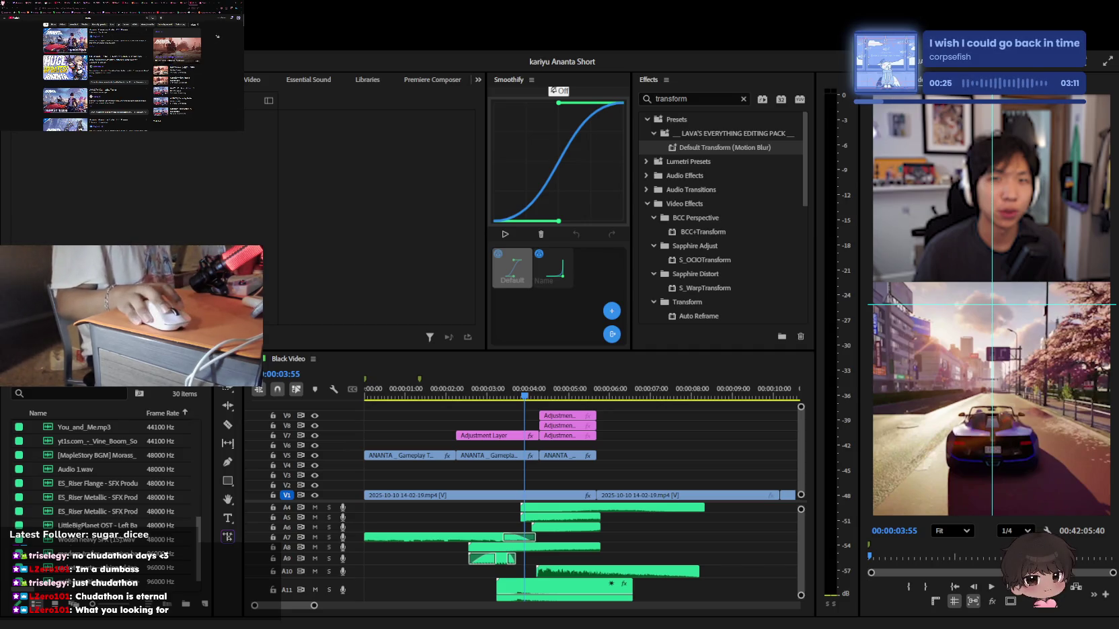
pyautogui.click(5, 18)
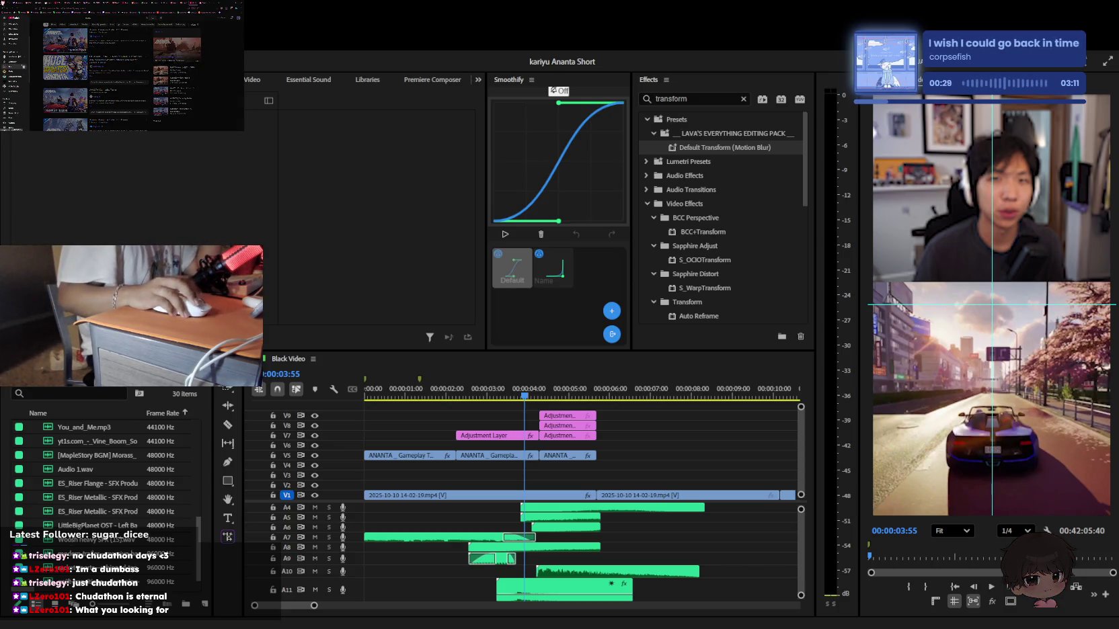
pyautogui.click(5, 18)
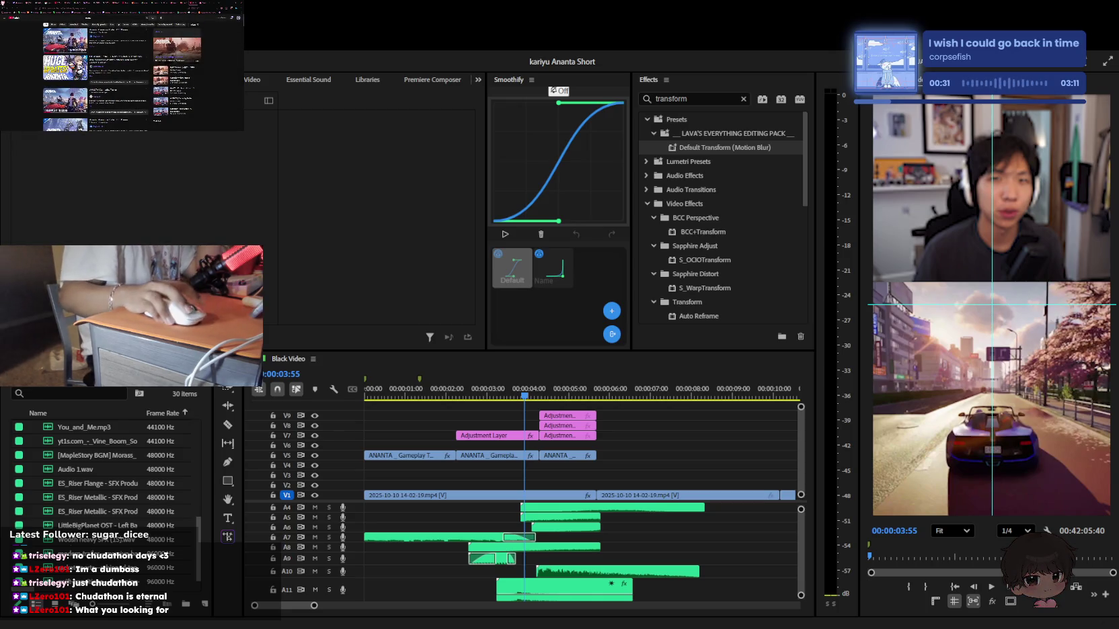
pyautogui.rightClick(207, 22)
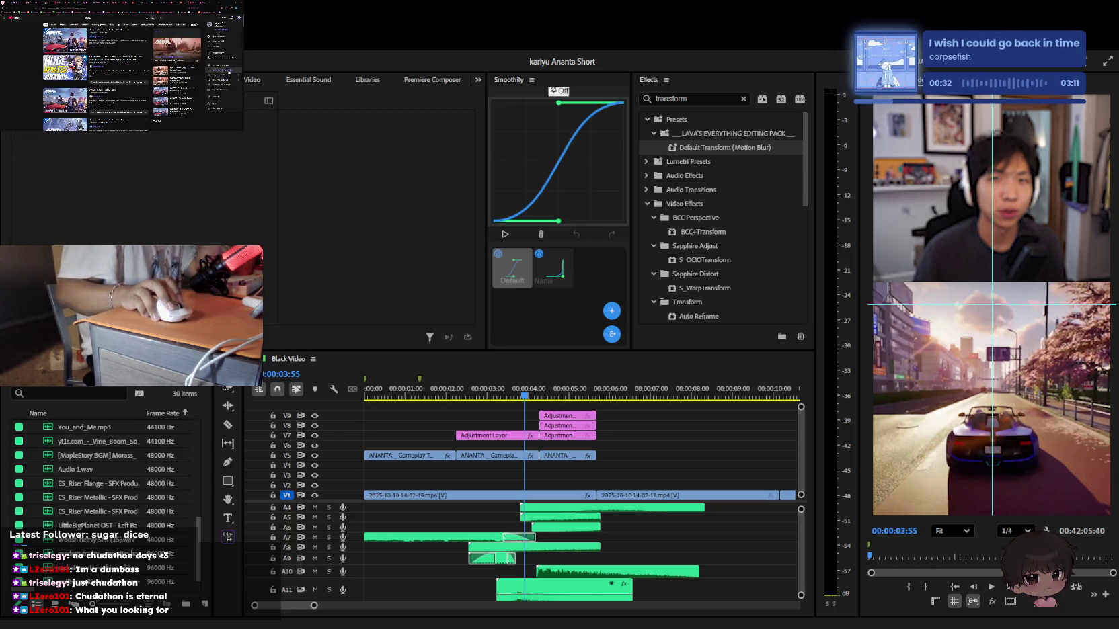
pyautogui.click(229, 69)
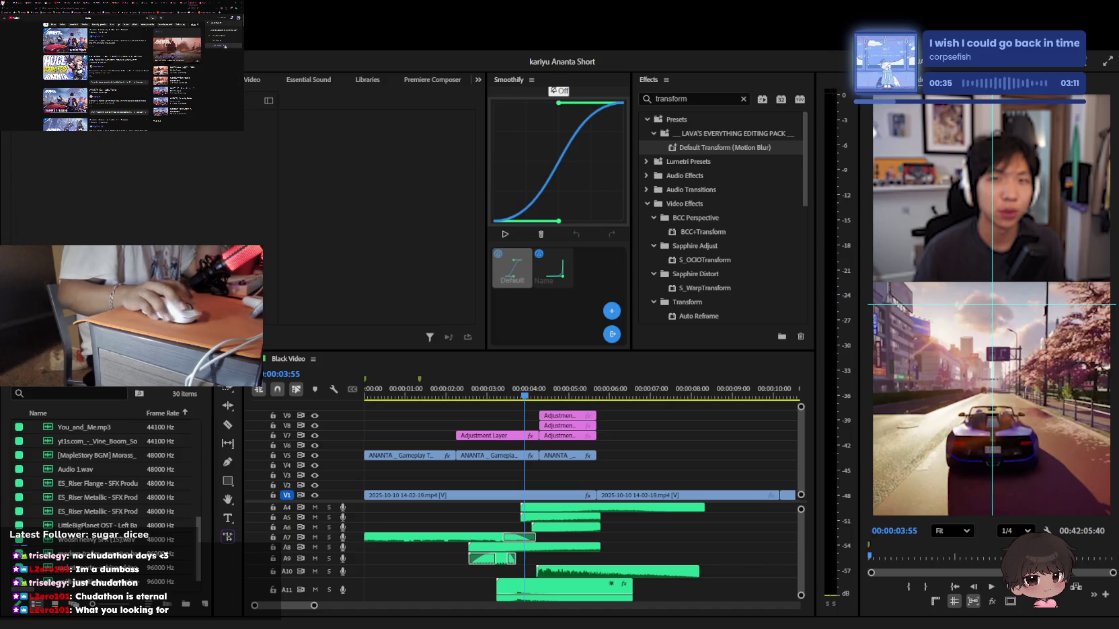
pyautogui.click(224, 47)
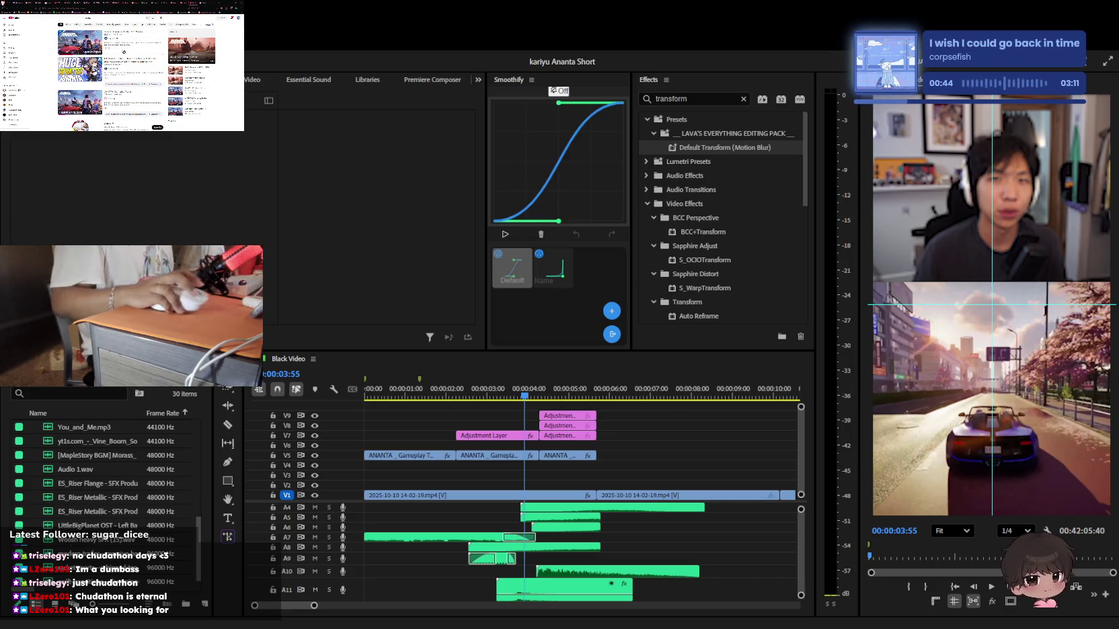
pyautogui.click(163, 85)
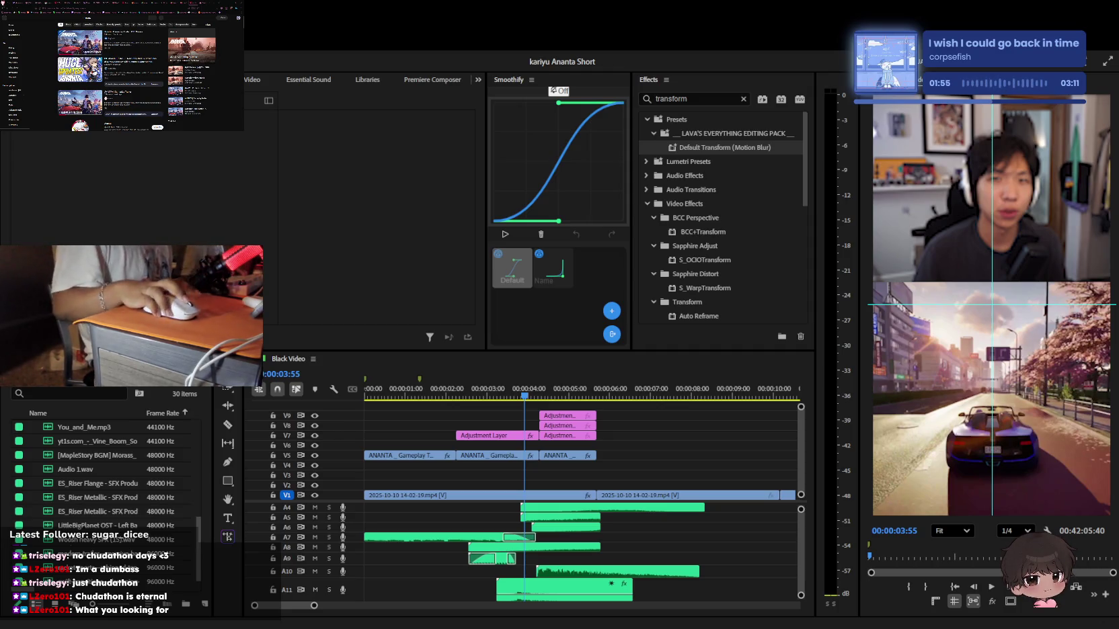
pyautogui.click(808, 518)
pyautogui.press('Home')
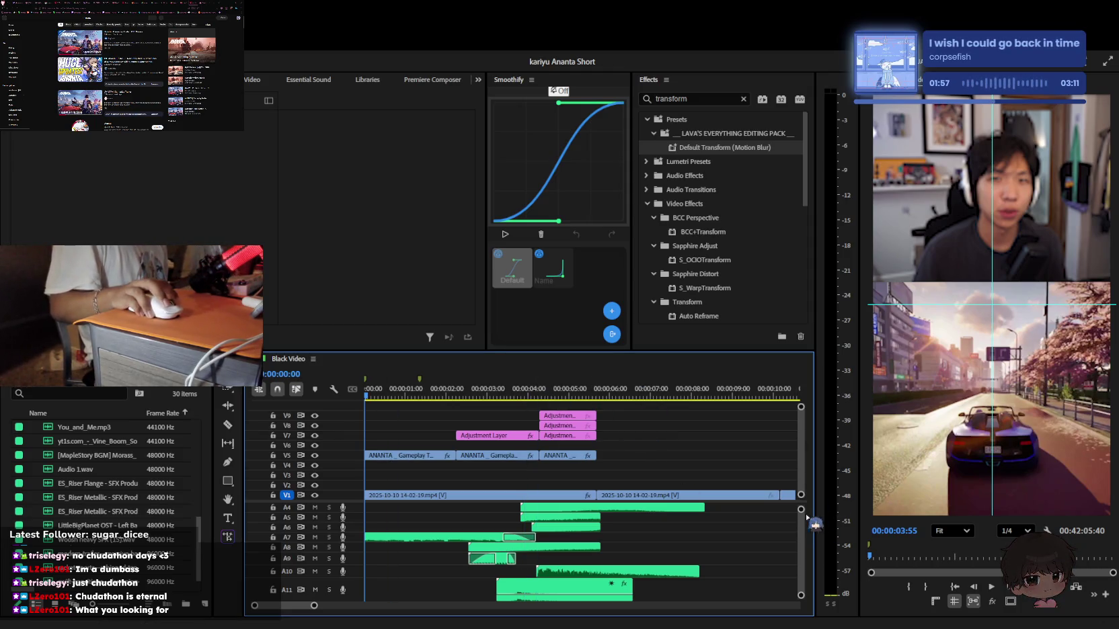
# Zoom out to about 15 seconds and scroll up to show audio tracks A1–A3
pyautogui.press('-')
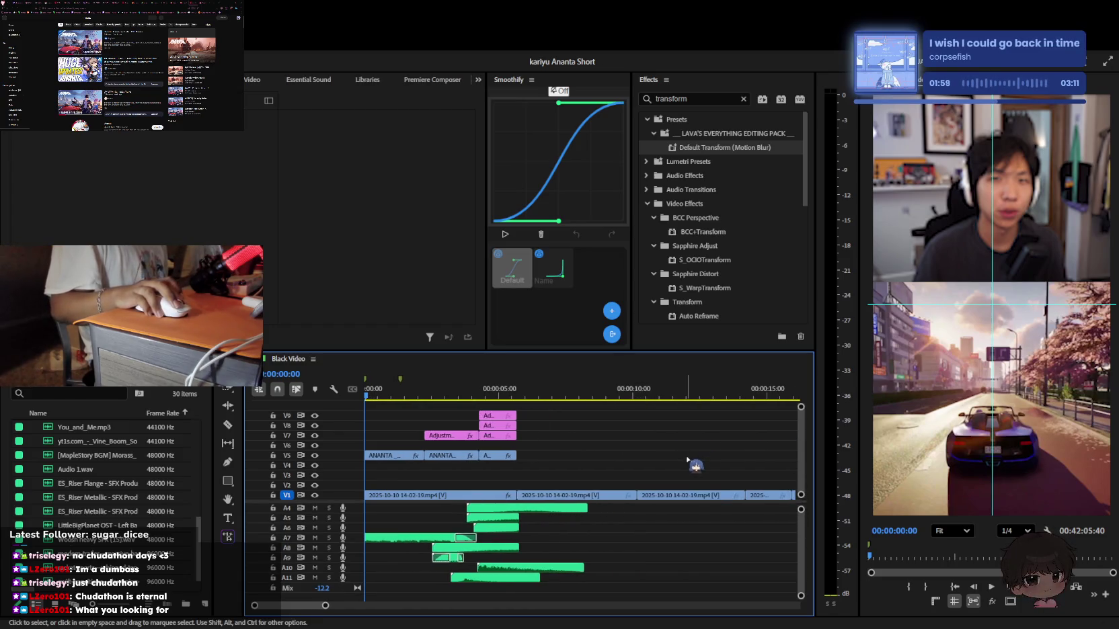
pyautogui.scroll(3, 672, 565)
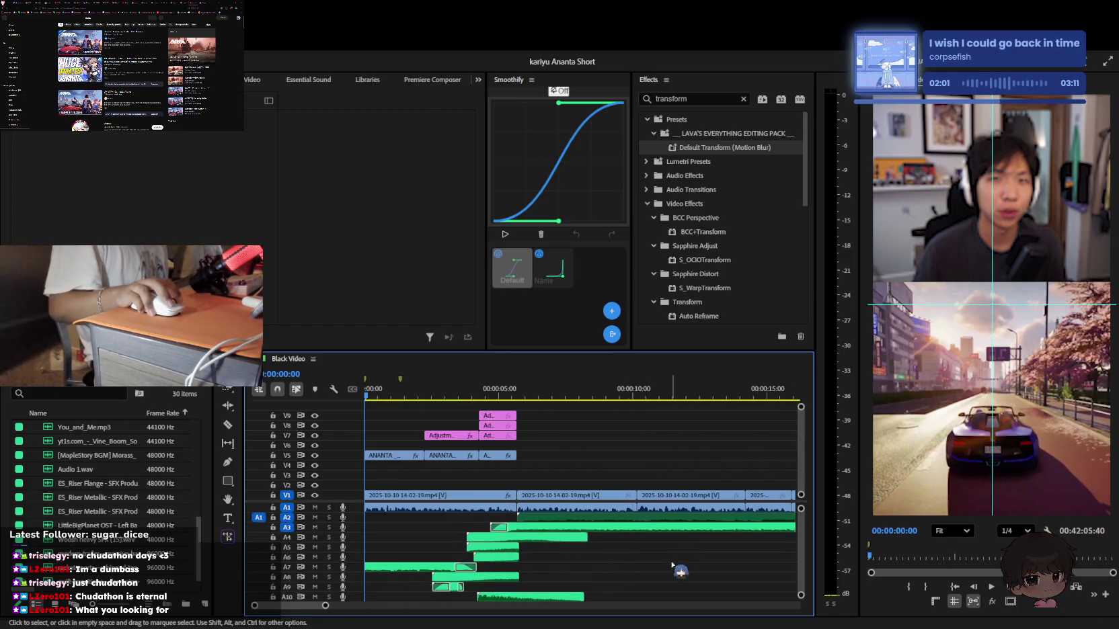
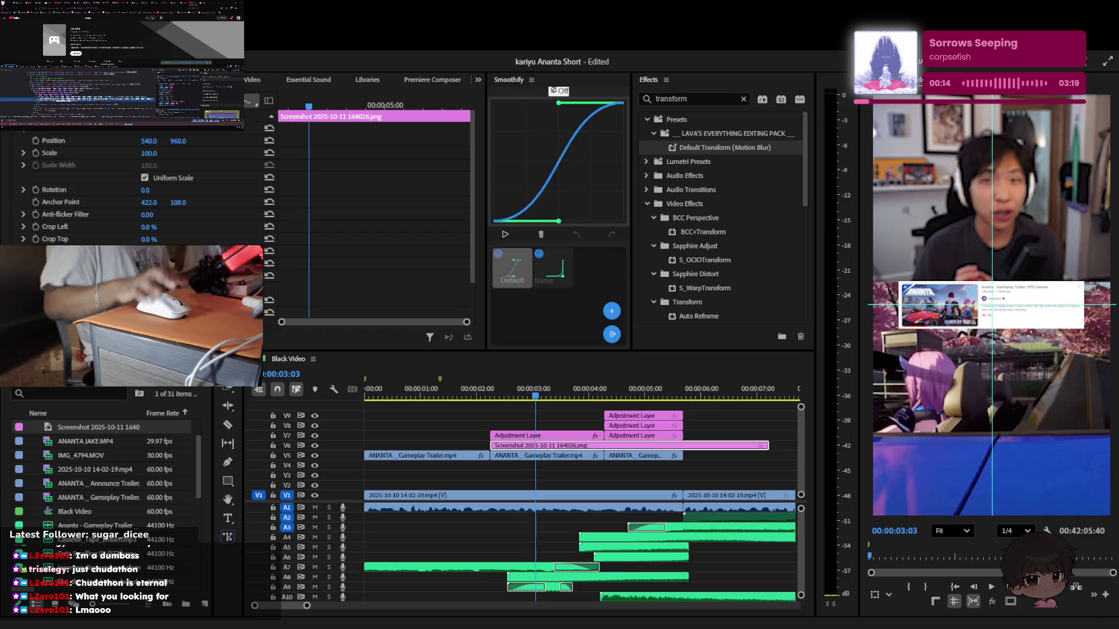
# Close YouTube's developer panel and briefly check the account menu
pyautogui.press('F12')
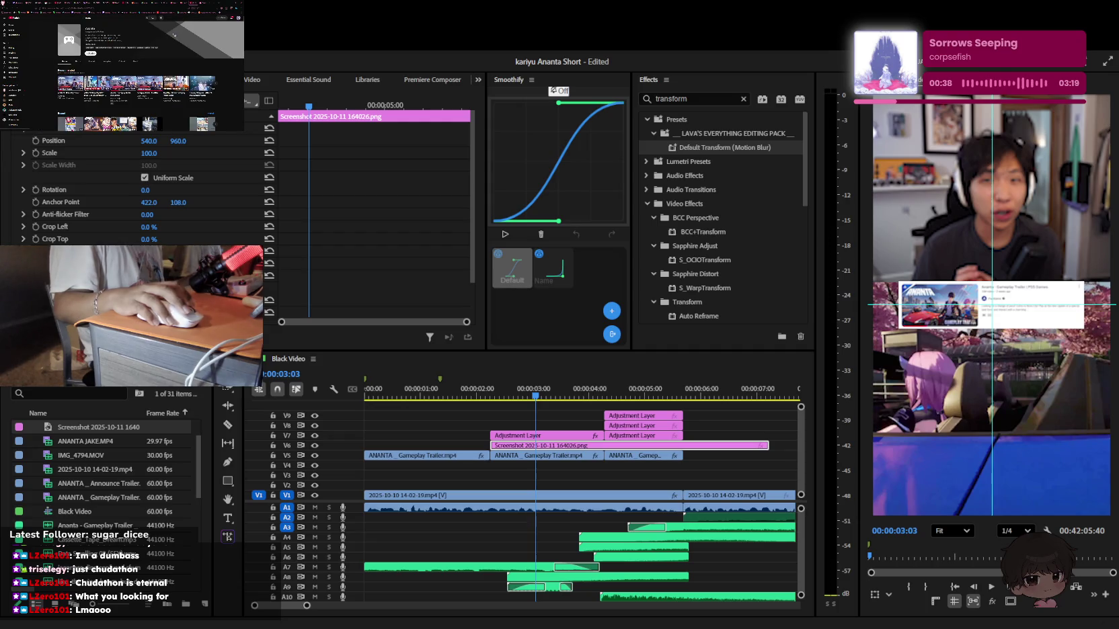
pyautogui.scroll(-2, 174, 34)
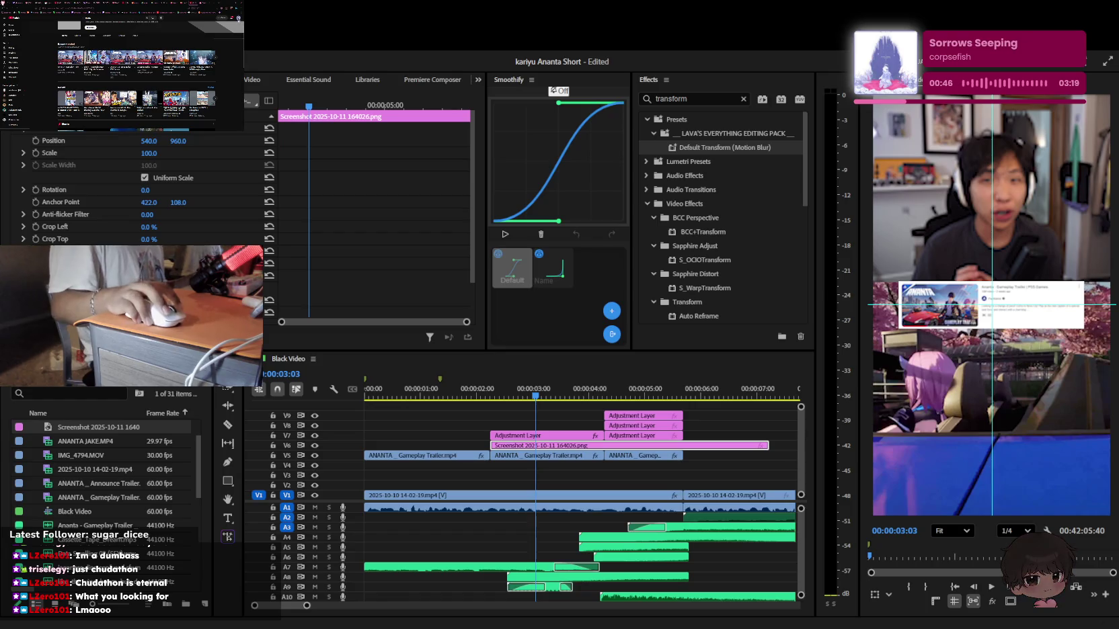
pyautogui.click(236, 20)
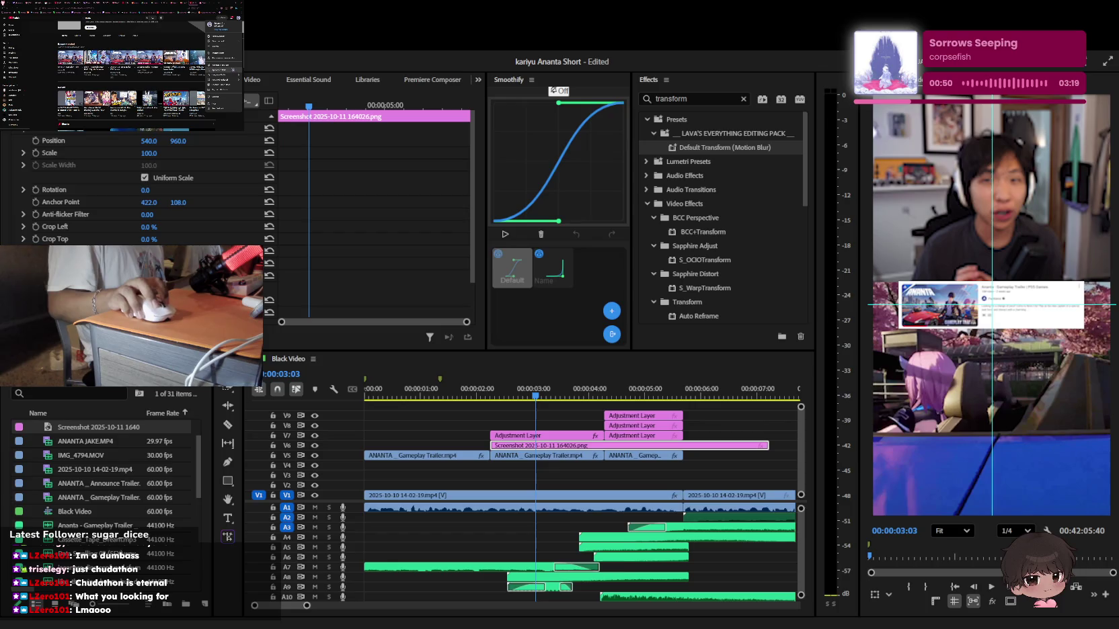
pyautogui.click(225, 47)
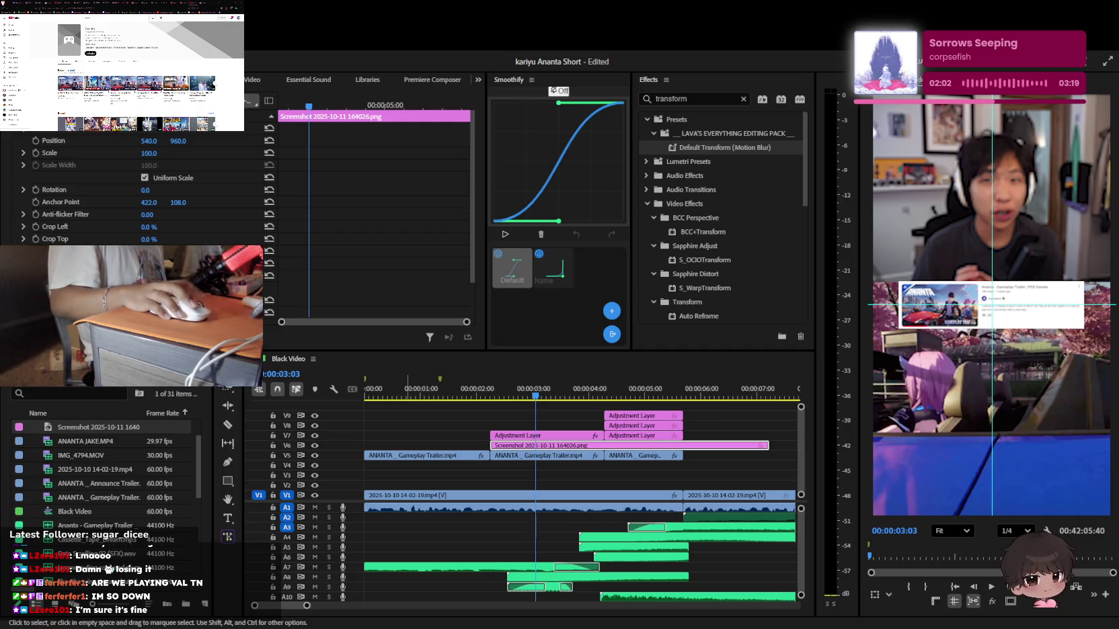
# Paste the new Ananta trailer-card screenshot into the project and place it on V10
pyautogui.hotkey('ctrl', 'v')
pyautogui.press('-')
pyautogui.press('-')
pyautogui.moveTo(457, 425)
pyautogui.mouseDown()
pyautogui.moveTo(859, 418)
pyautogui.moveTo(821, 429)
pyautogui.mouseUp()
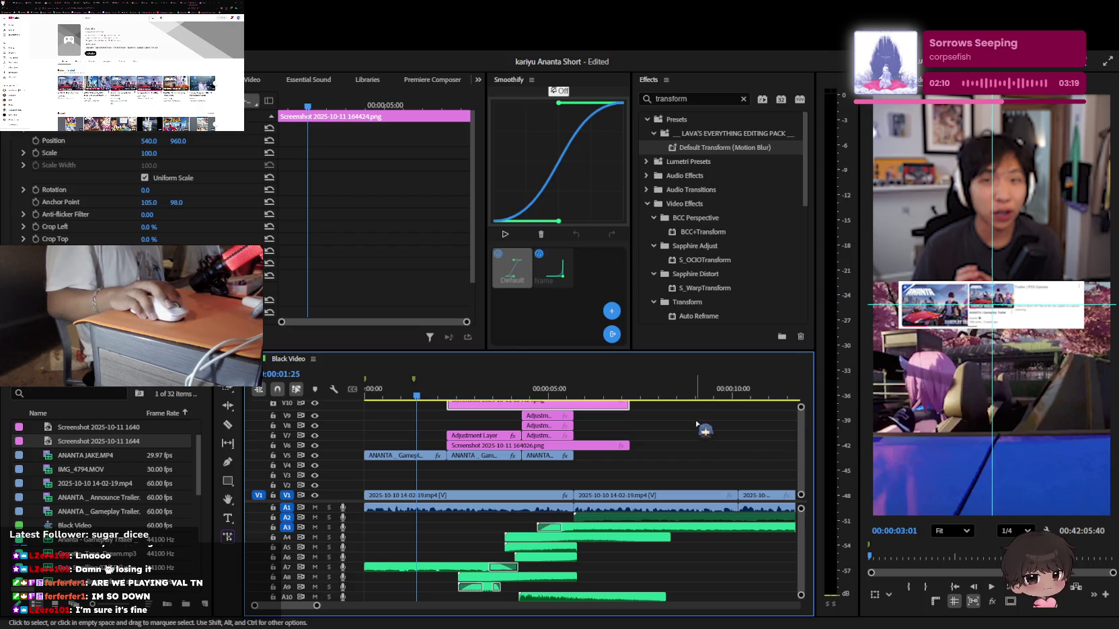
pyautogui.moveTo(802, 357); pyautogui.dragTo(711, 420)
pyautogui.scroll(-1, 672, 457)
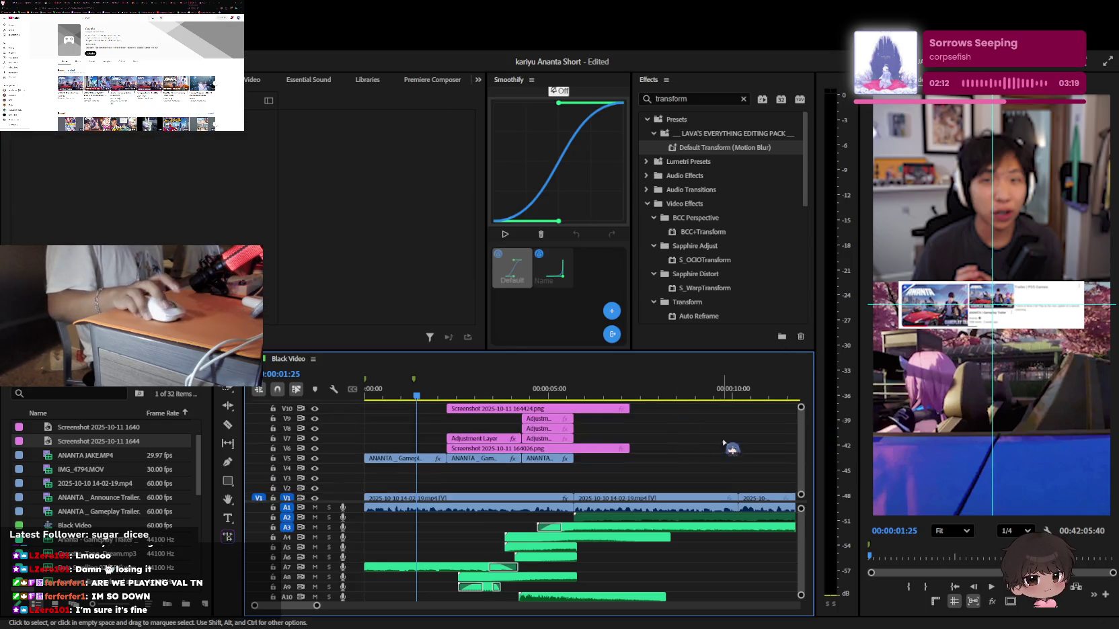
pyautogui.scroll(3, 478, 424)
pyautogui.scroll(-3, 478, 423)
# Replace the old trailer card on V6 with the new screenshot
pyautogui.click(618, 448)
pyautogui.press('Delete')
pyautogui.press('space')
pyautogui.moveTo(523, 414); pyautogui.dragTo(523, 448)
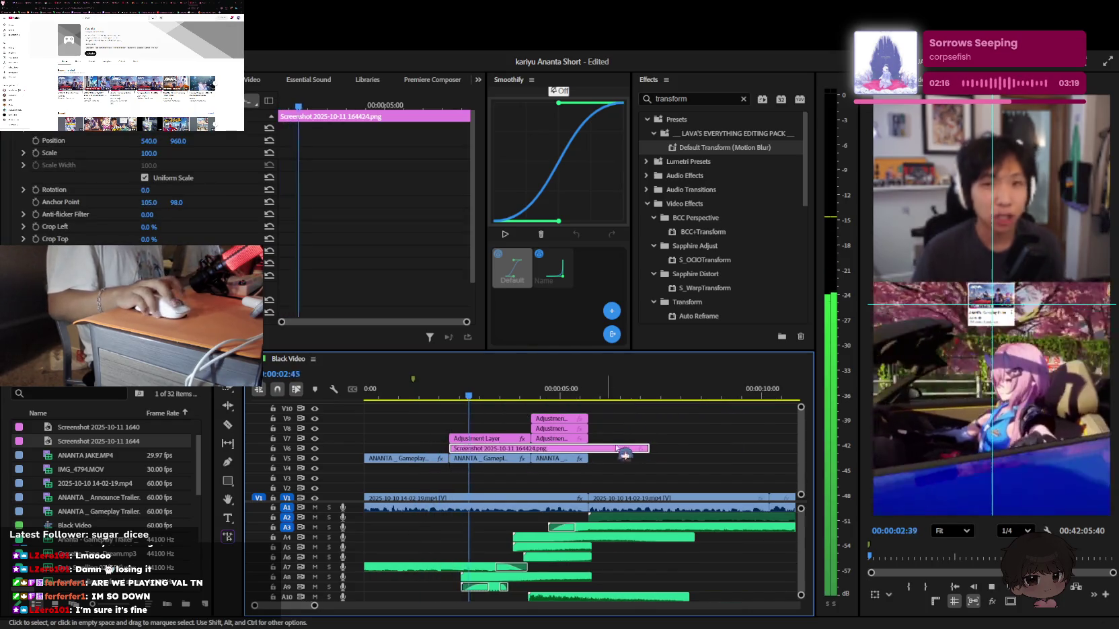
pyautogui.press('space')
# Scale the new screenshot clip to 313 and save the project
pyautogui.click(501, 448)
pyautogui.scroll(3, 125, 245)
pyautogui.moveTo(150, 153); pyautogui.dragTo(195, 153)
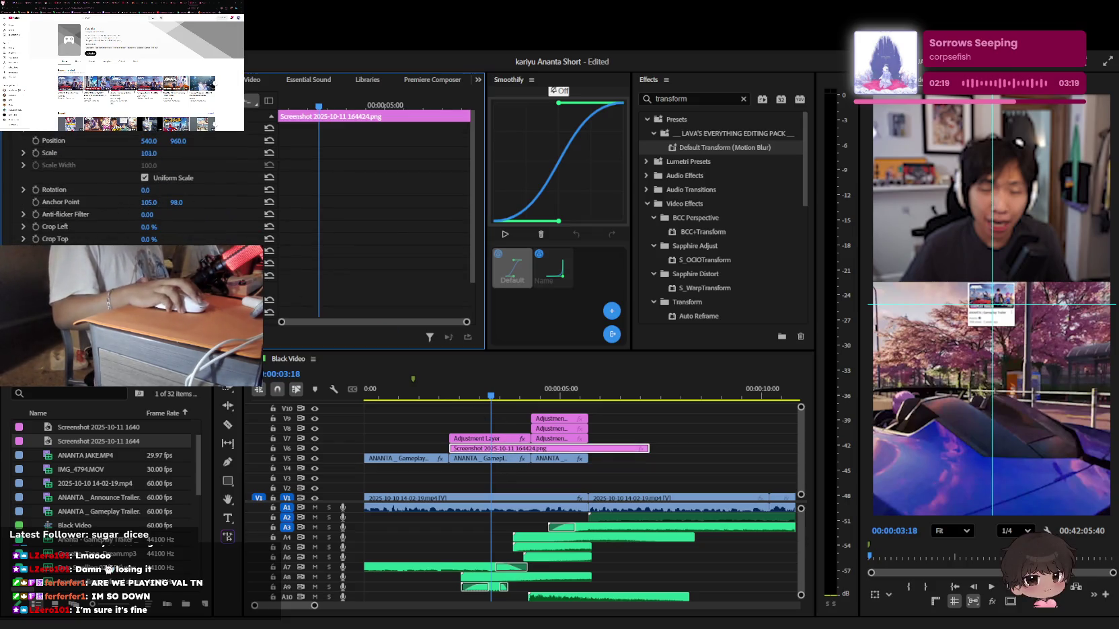
pyautogui.press('space')
pyautogui.press('space')
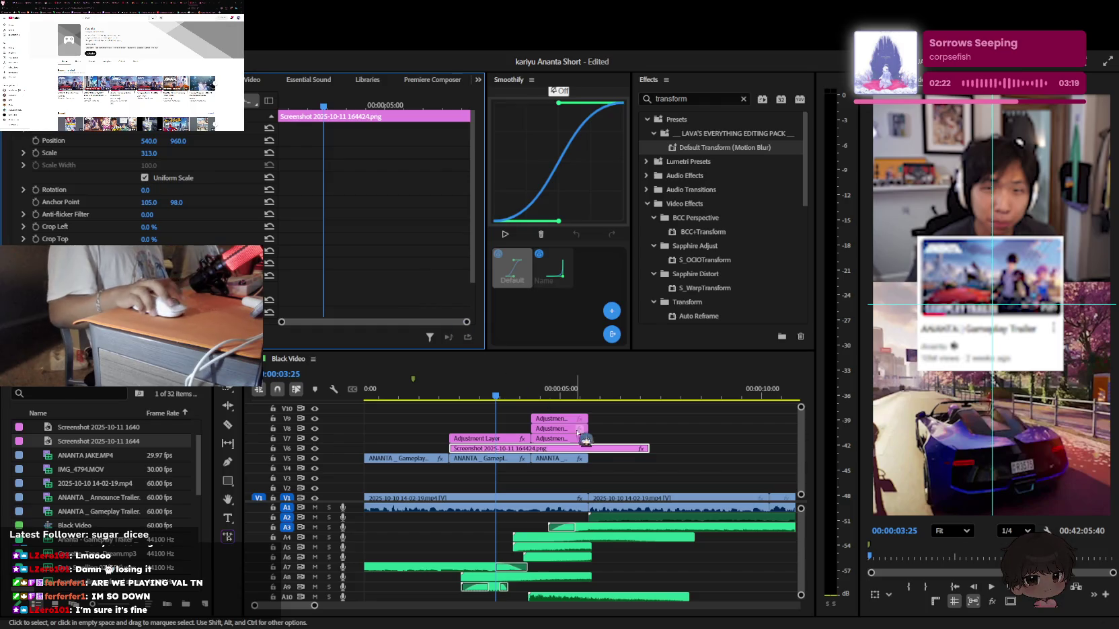
pyautogui.hotkey('ctrl', 's')
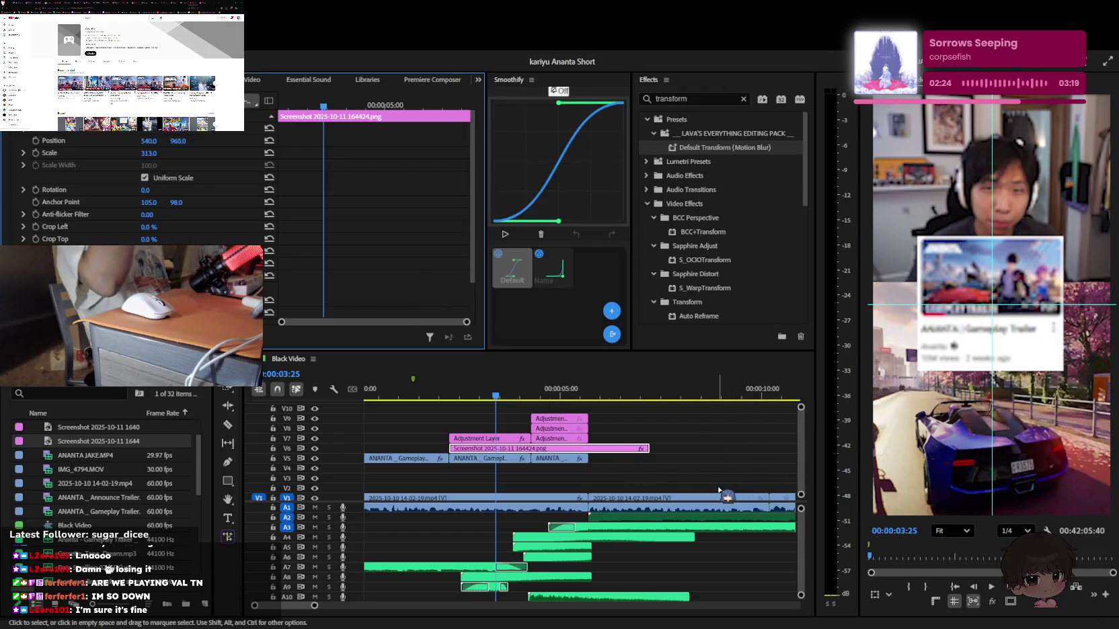
# Set playback resolution to Full and play back the enlarged card
pyautogui.click(1015, 530)
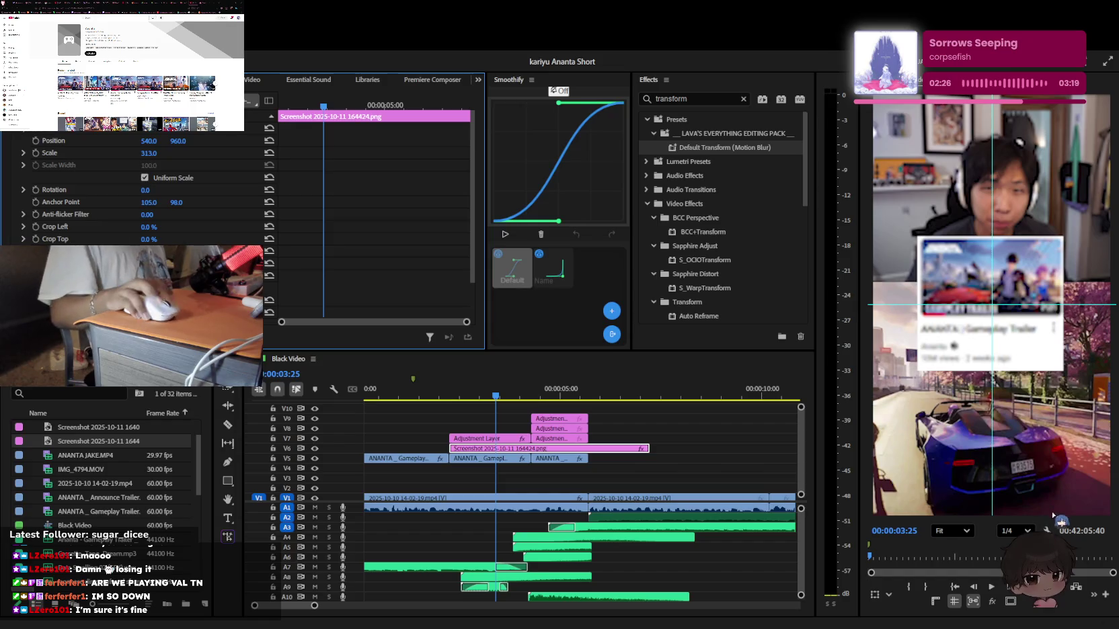
pyautogui.click(457, 394)
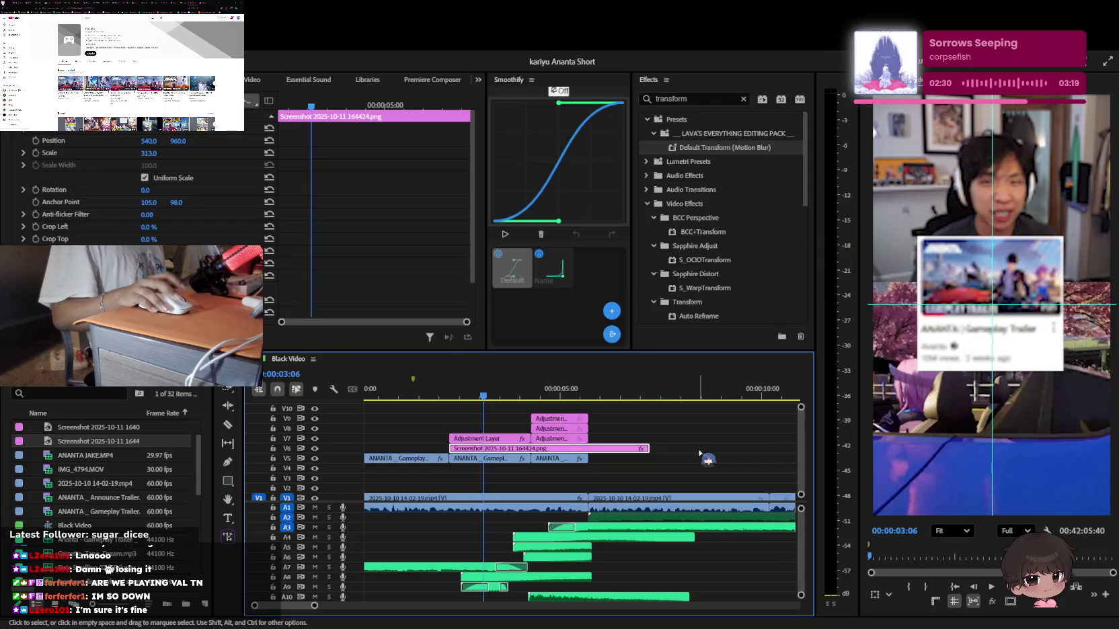
pyautogui.press('space')
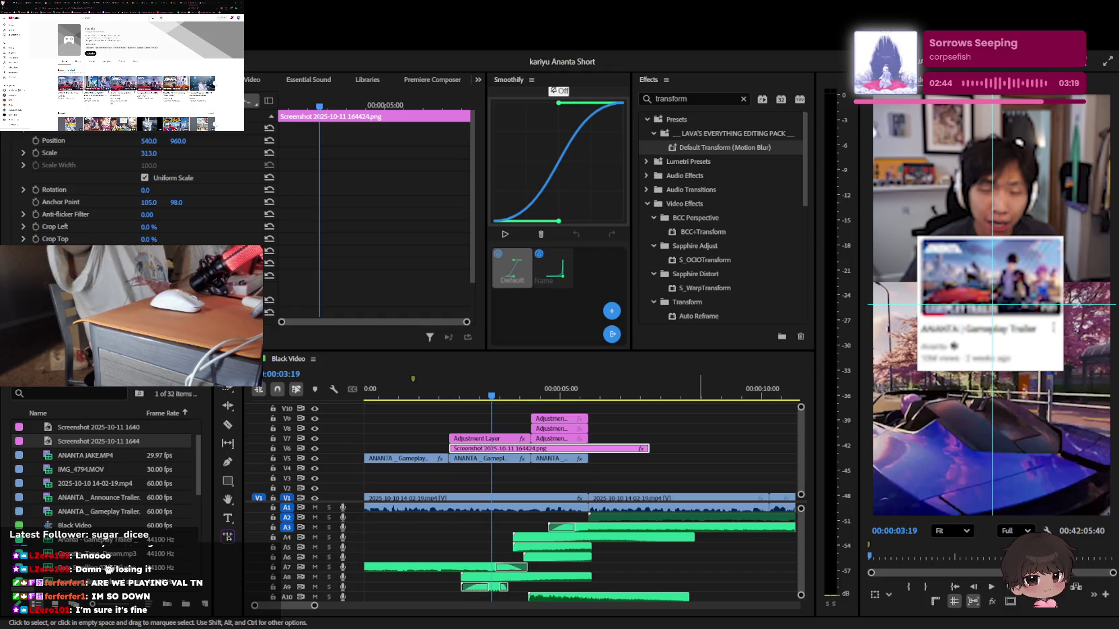
pyautogui.click(532, 448)
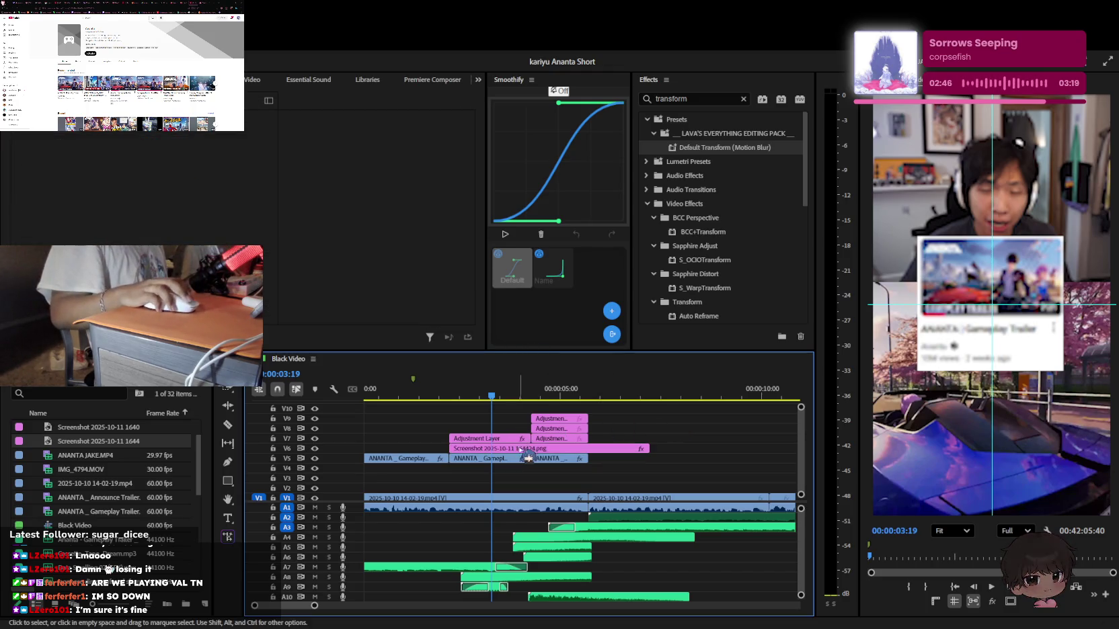
# Apply Lava's Outline White Thin preset to the screenshot clip on V6
pyautogui.click(743, 99)
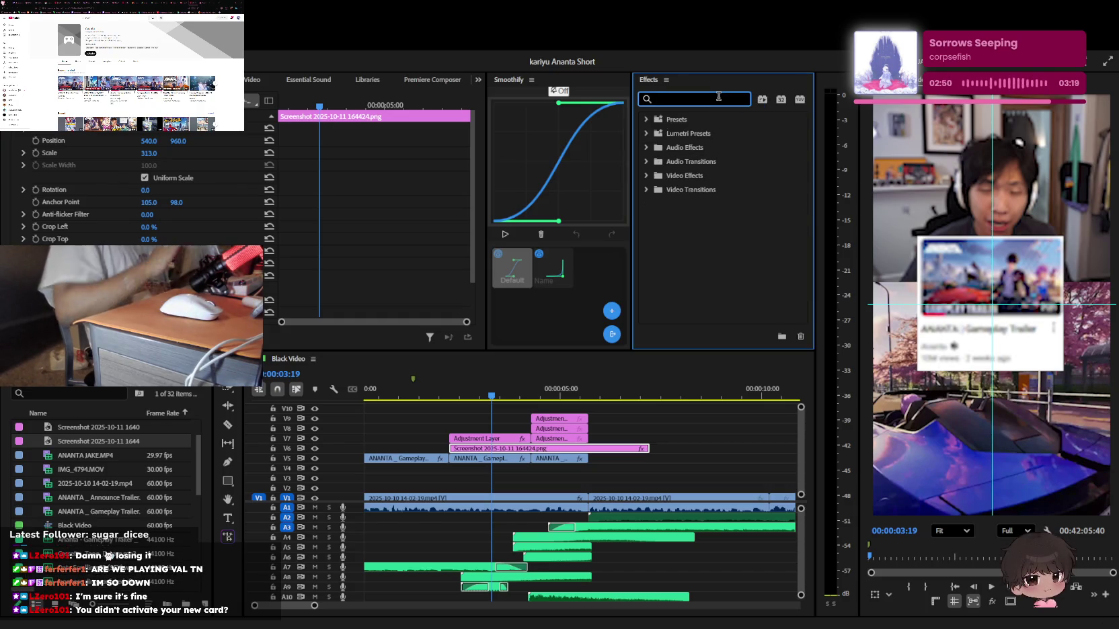
pyautogui.write('adju')
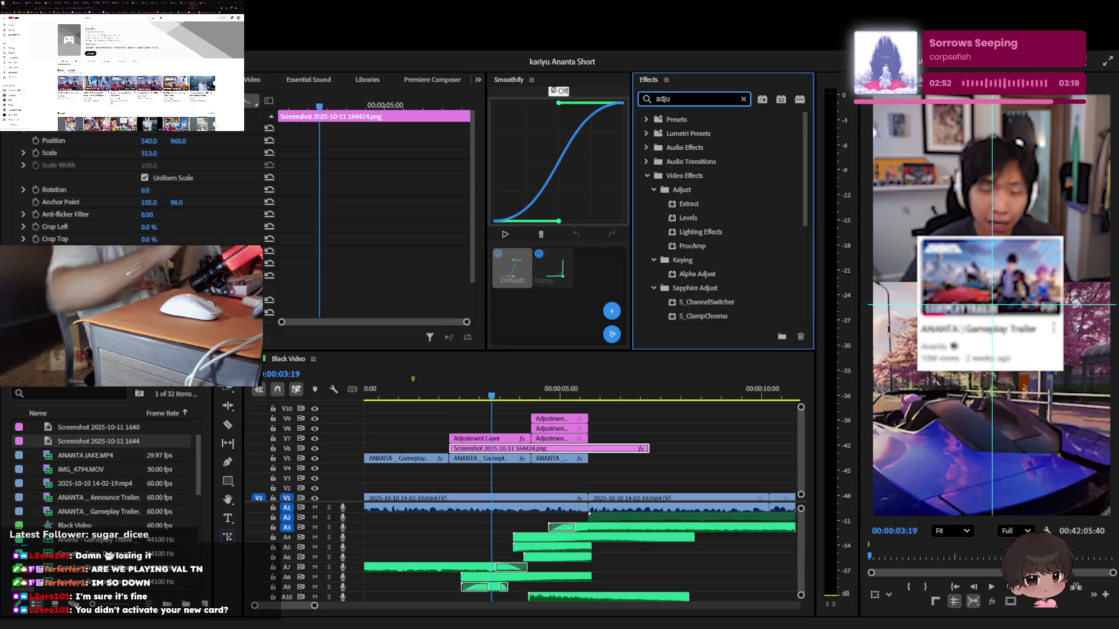
pyautogui.scroll(-2, 750, 261)
pyautogui.press('BackSpace')
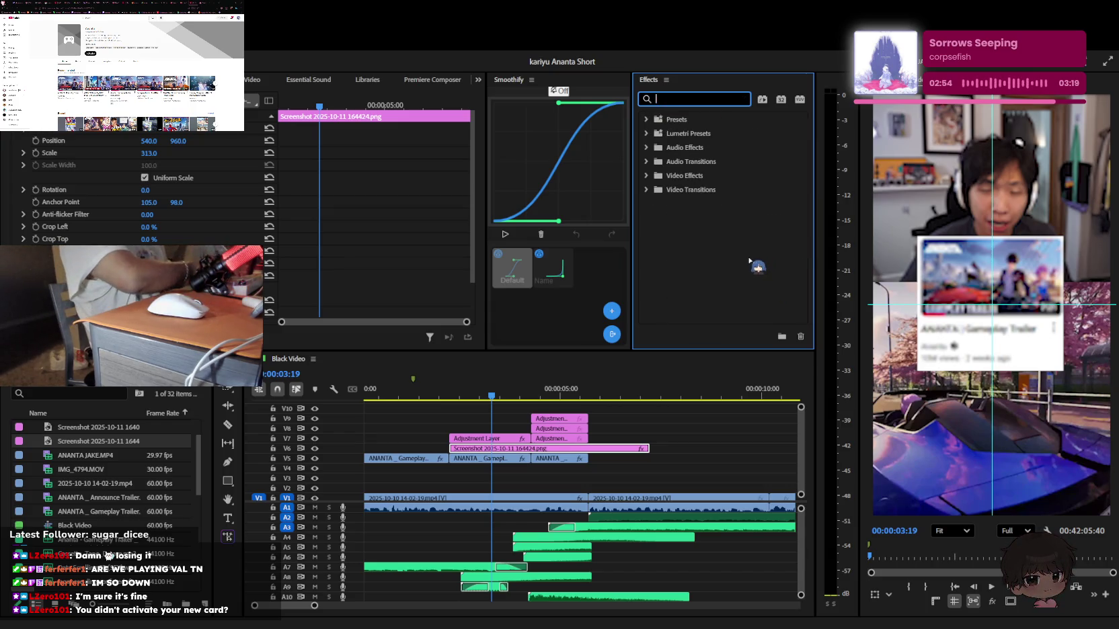
pyautogui.write('outline')
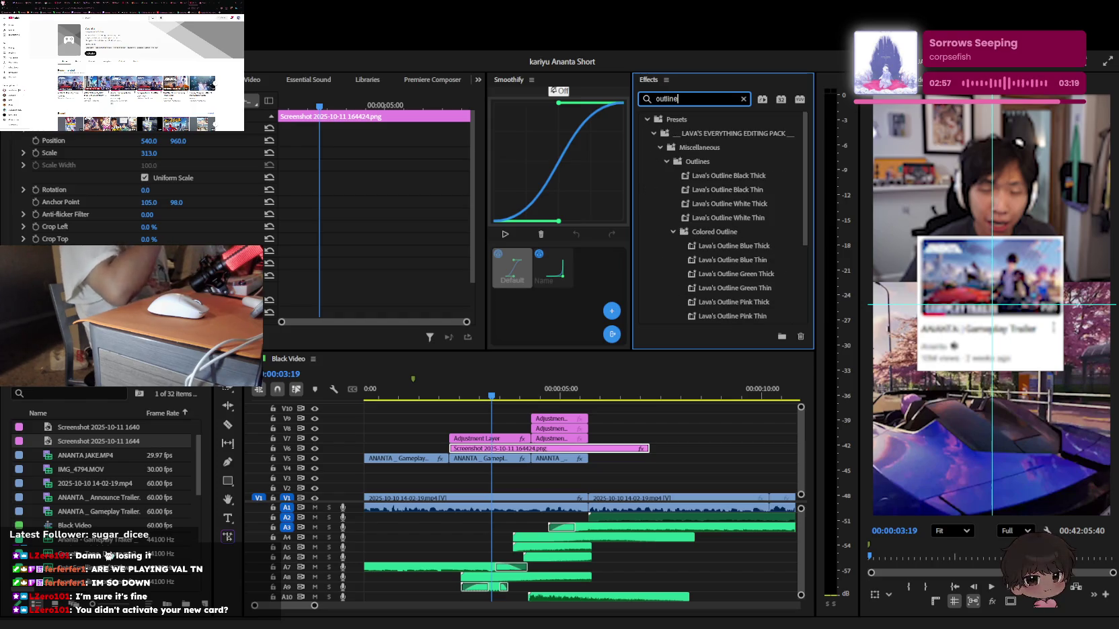
pyautogui.scroll(-2, 750, 217)
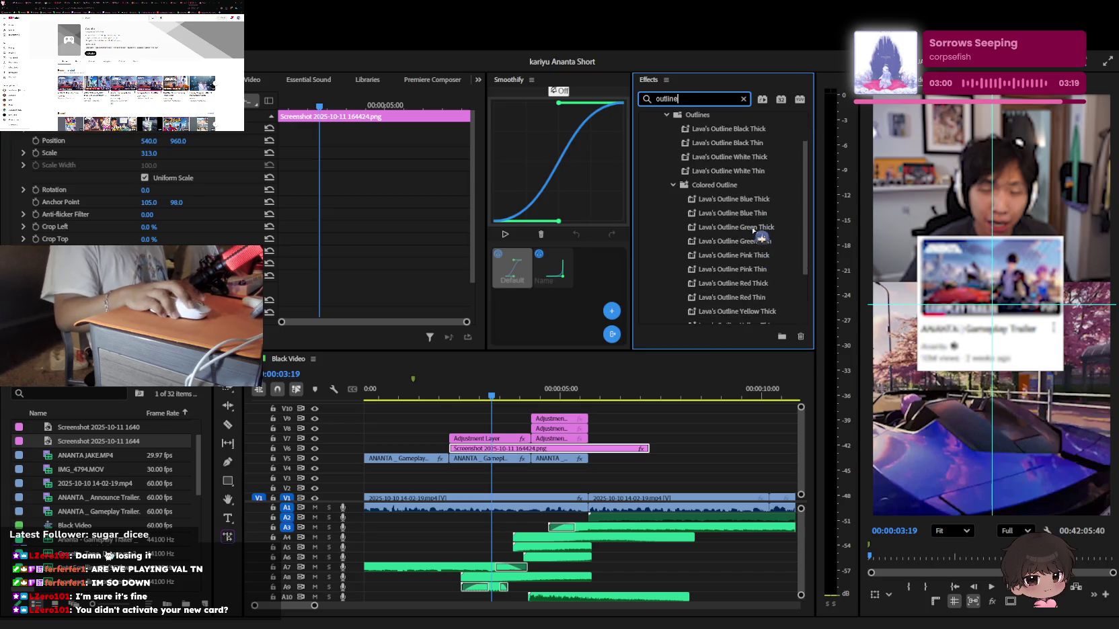
pyautogui.scroll(2, 754, 230)
pyautogui.moveTo(750, 178)
pyautogui.mouseDown()
pyautogui.moveTo(525, 474)
pyautogui.moveTo(544, 448)
pyautogui.mouseUp()
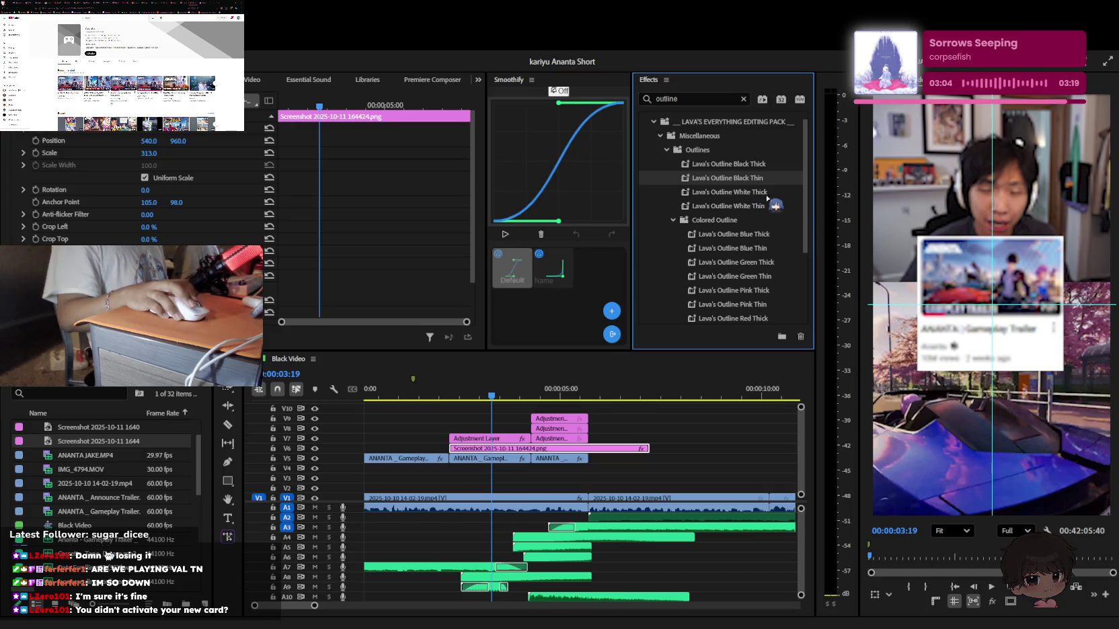
pyautogui.moveTo(759, 206); pyautogui.dragTo(548, 449)
# Apply a Lava's black drop shadow preset to the screenshot and save the project
pyautogui.click(687, 437)
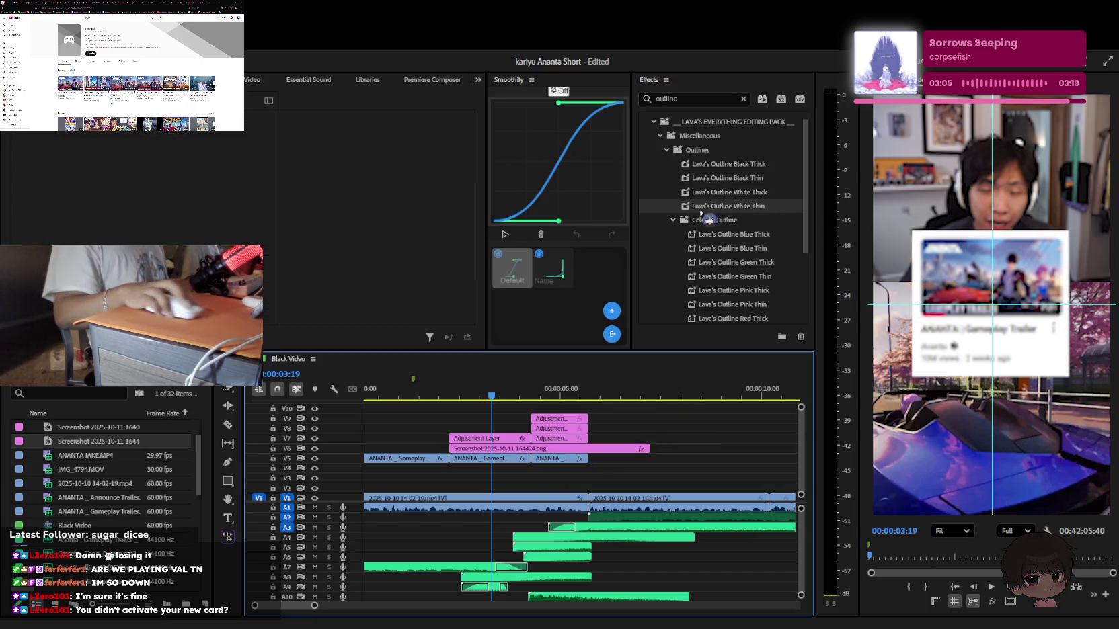
pyautogui.doubleClick(669, 99)
pyautogui.write('drop shad')
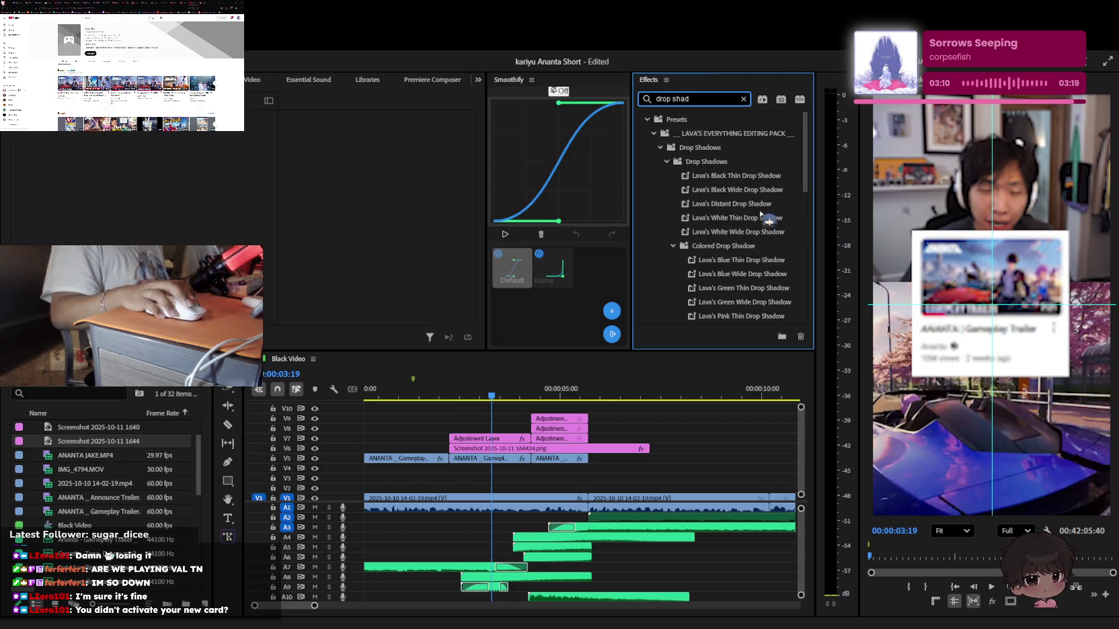
pyautogui.moveTo(729, 204); pyautogui.dragTo(704, 429)
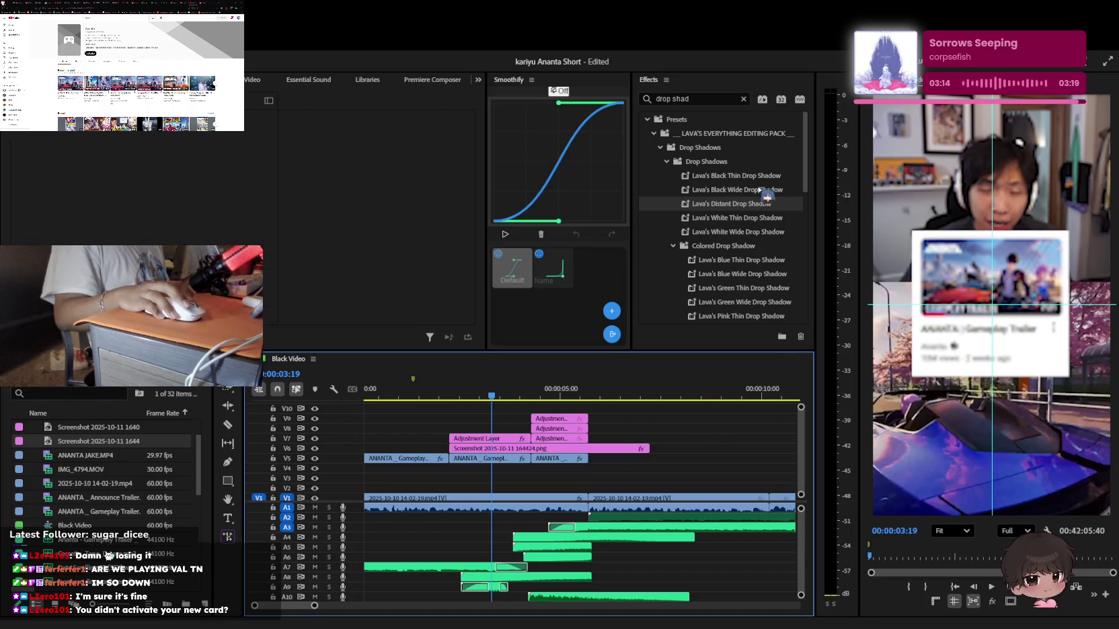
pyautogui.moveTo(737, 190); pyautogui.dragTo(555, 459)
pyautogui.click(556, 449)
pyautogui.moveTo(736, 175); pyautogui.dragTo(581, 421)
pyautogui.click(699, 444)
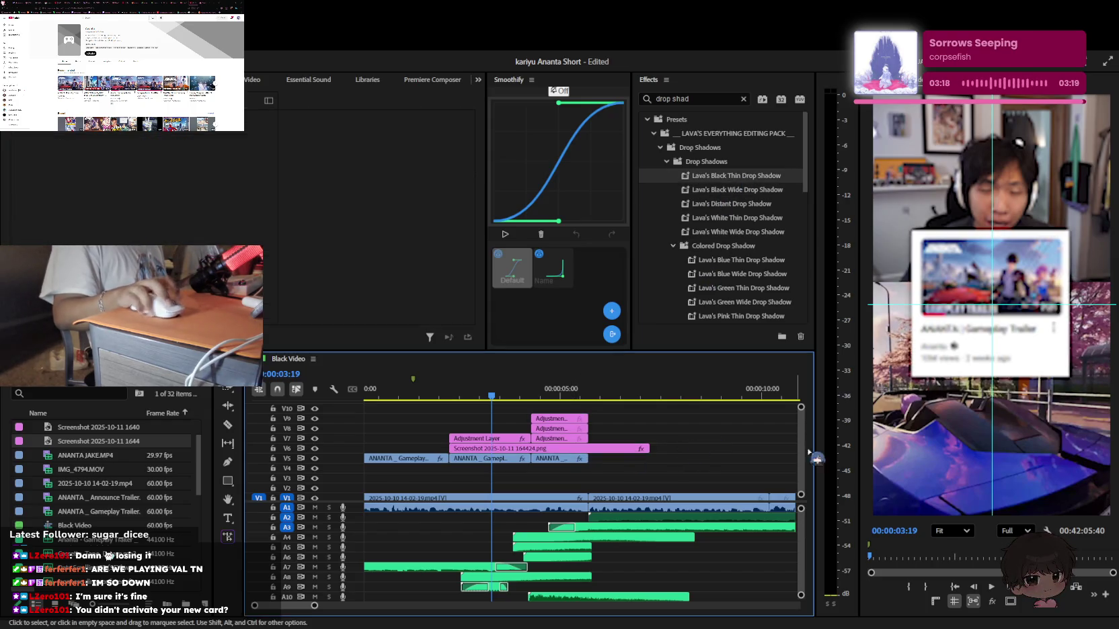
pyautogui.hotkey('ctrl', 's')
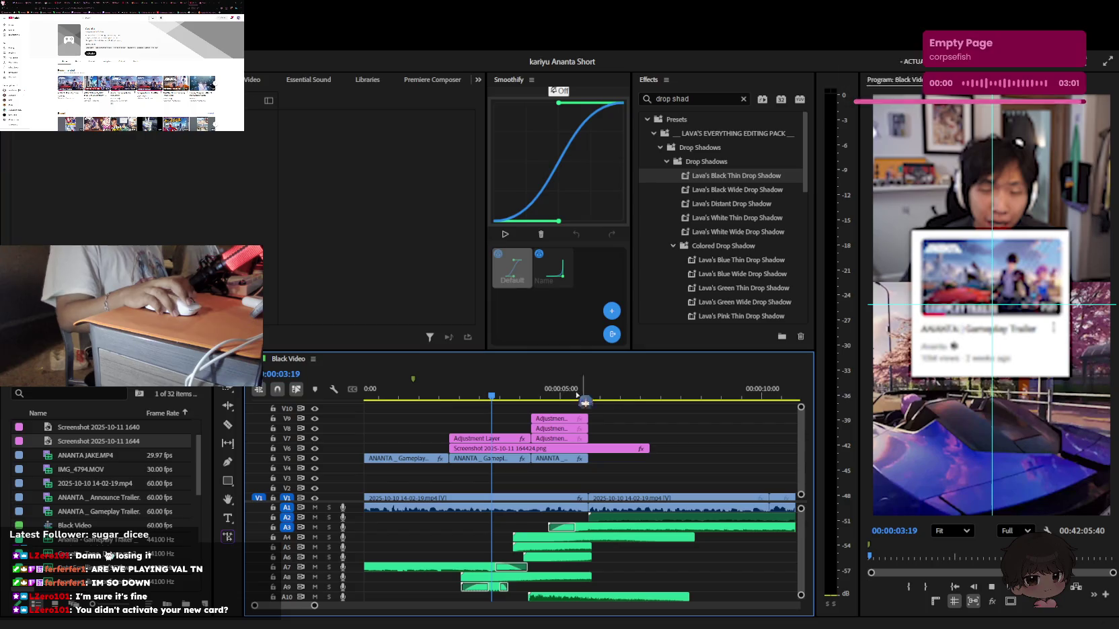
pyautogui.click(423, 397)
# Play the sequence from the start to review the trailer card
pyautogui.press('Home')
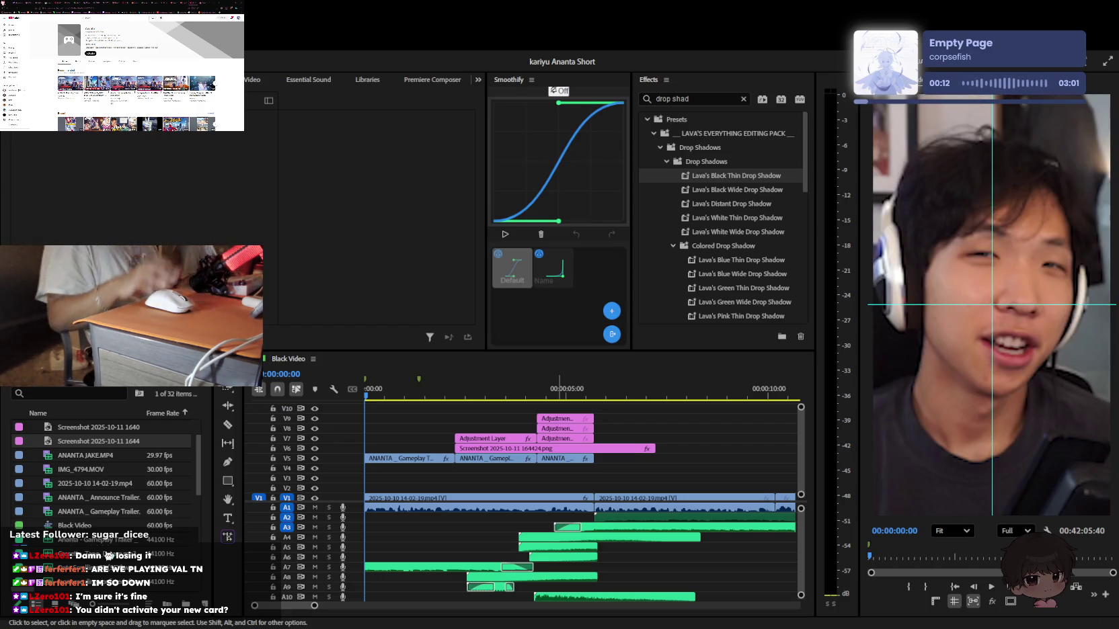
pyautogui.click(661, 477)
pyautogui.press('space')
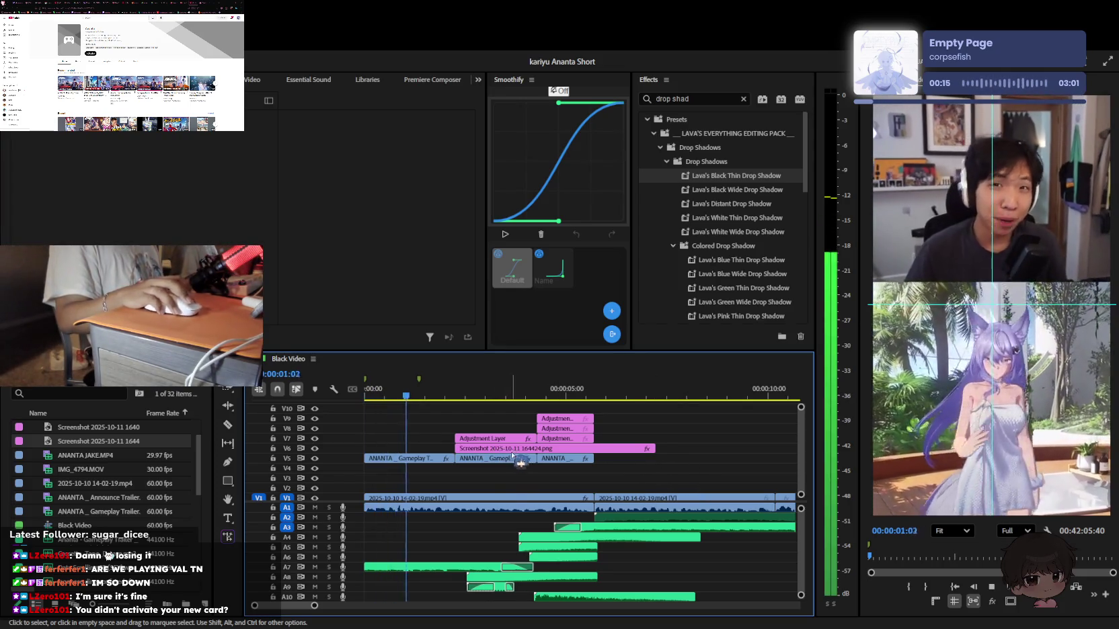
pyautogui.scroll(2, 495, 483)
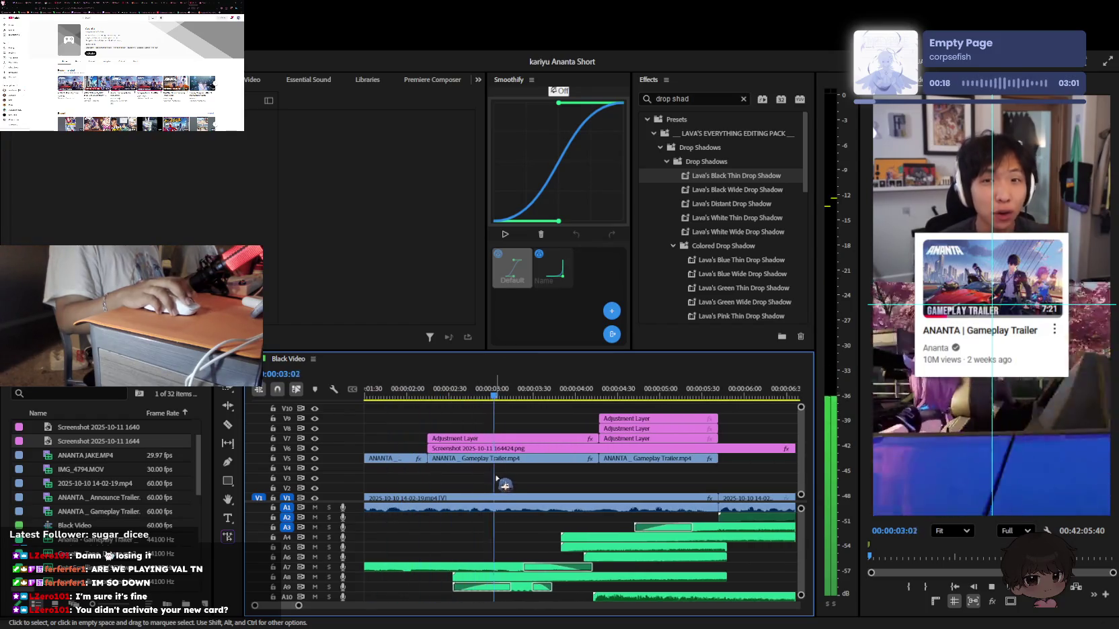
pyautogui.press('space')
# Rewatch the card's entrance and select a sound-effect clip showing -13.4 dB
pyautogui.click(477, 397)
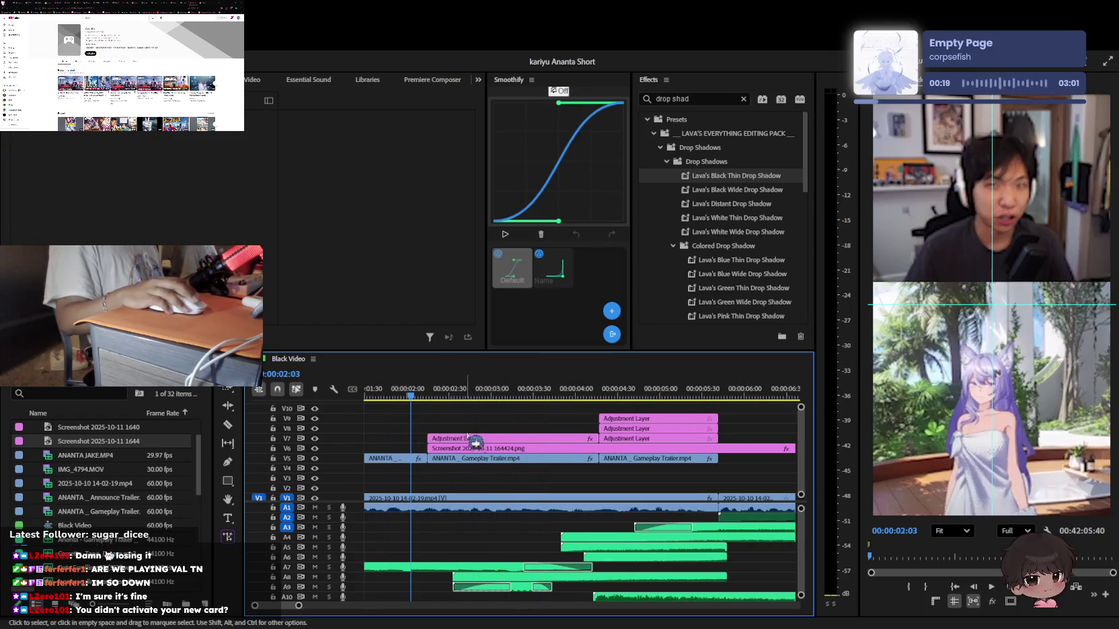
pyautogui.click(480, 448)
pyautogui.press('space')
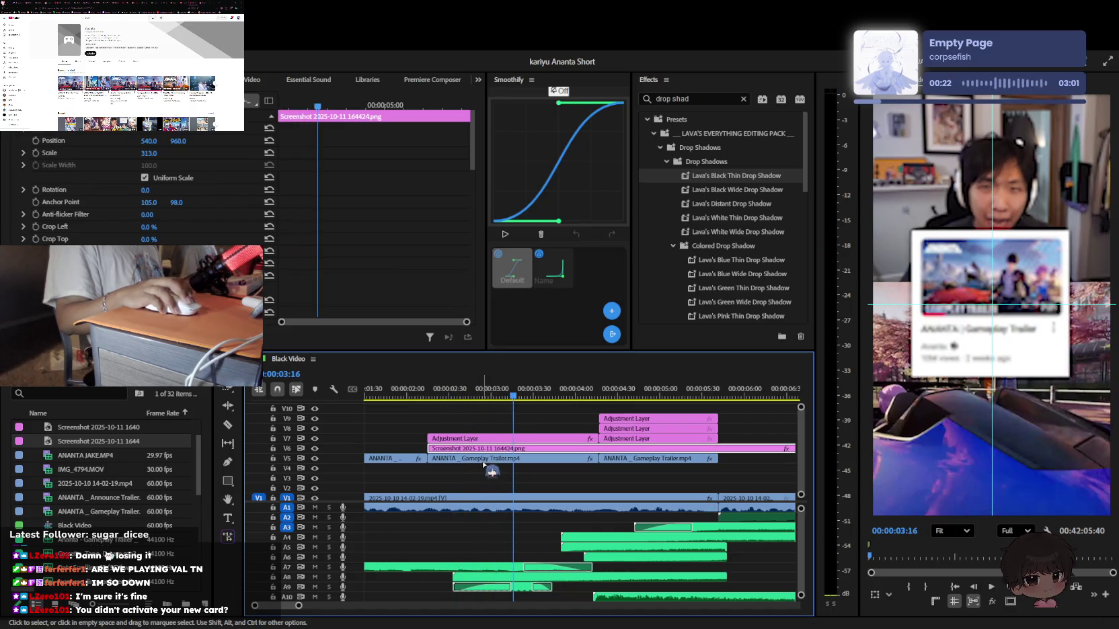
pyautogui.click(452, 396)
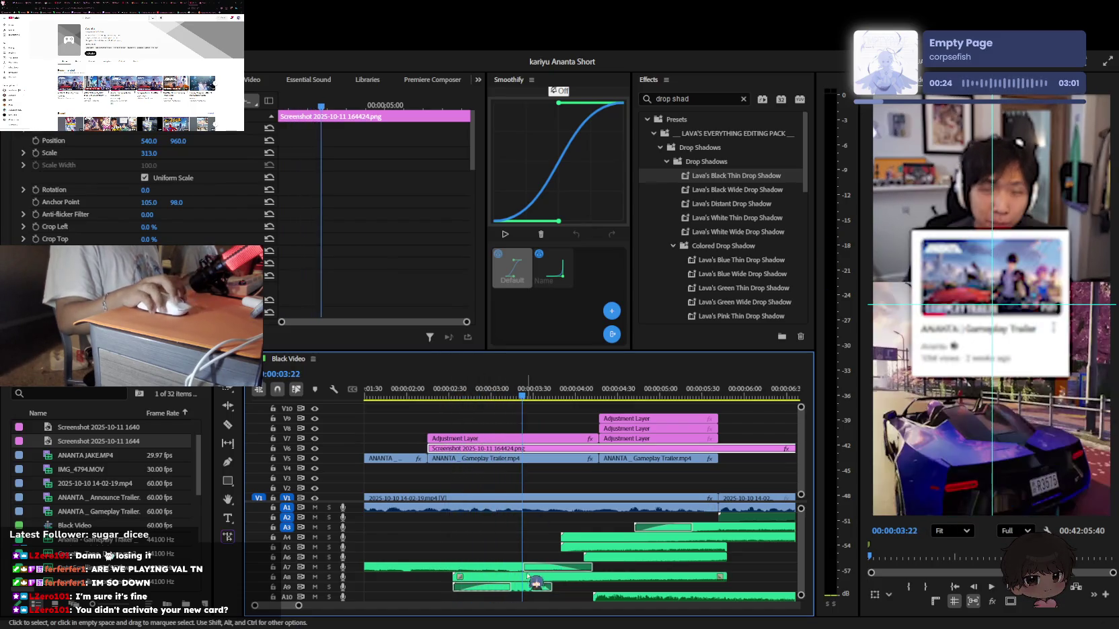
pyautogui.click(534, 586)
pyautogui.scroll(-3, 571, 548)
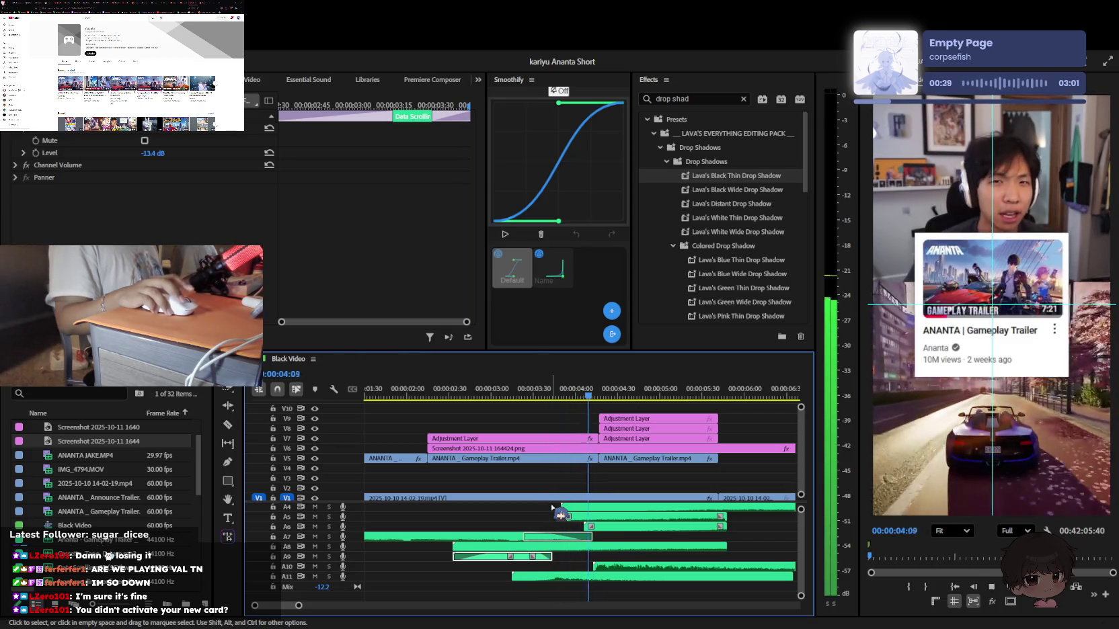
# Move the trailer card screenshot earlier on V6, then nudge it slightly later
pyautogui.press('-')
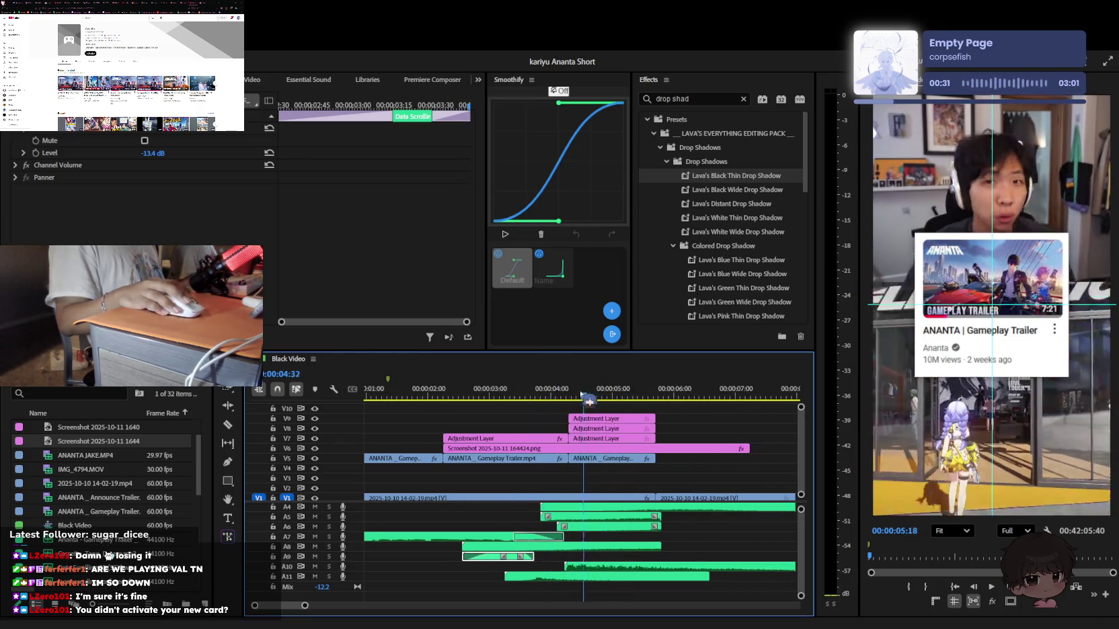
pyautogui.press('Home')
pyautogui.press('-')
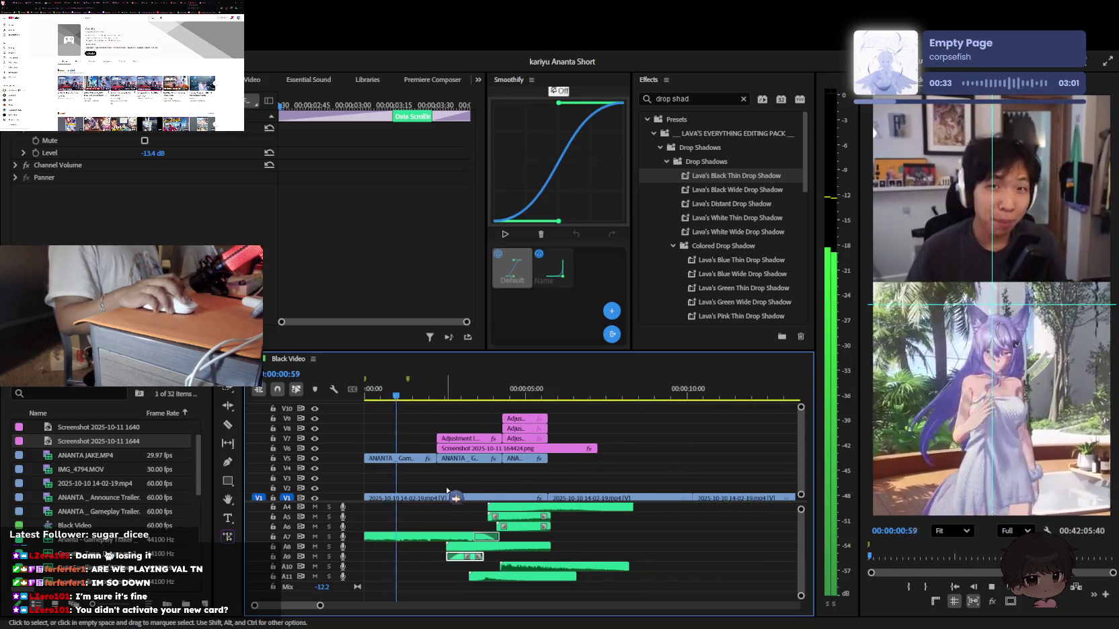
pyautogui.press('=')
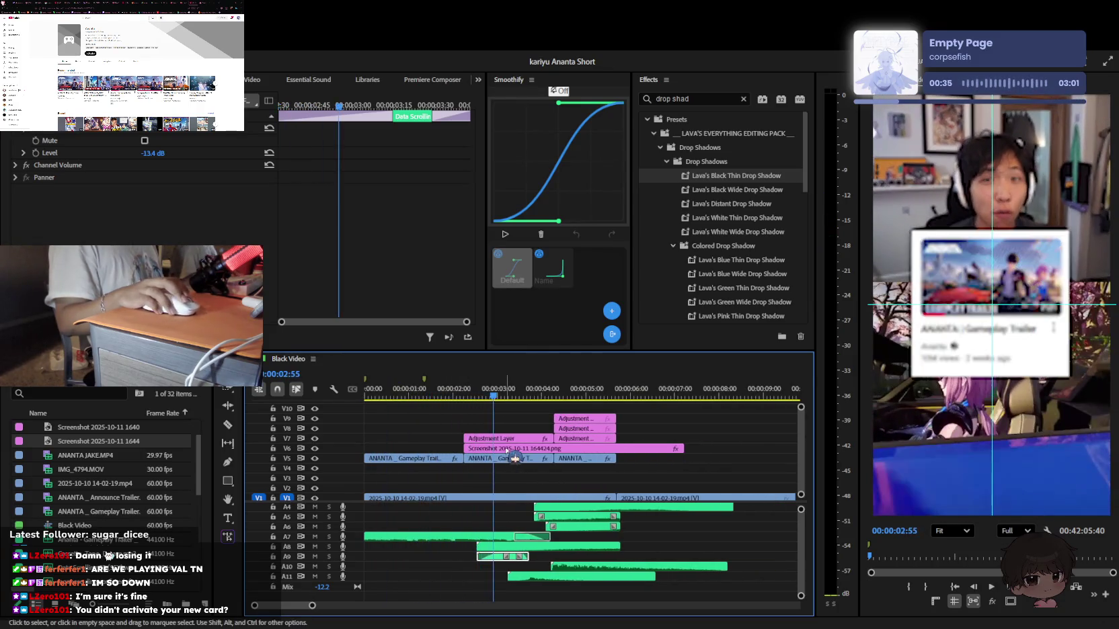
pyautogui.press('Home')
pyautogui.moveTo(515, 449); pyautogui.dragTo(466, 449)
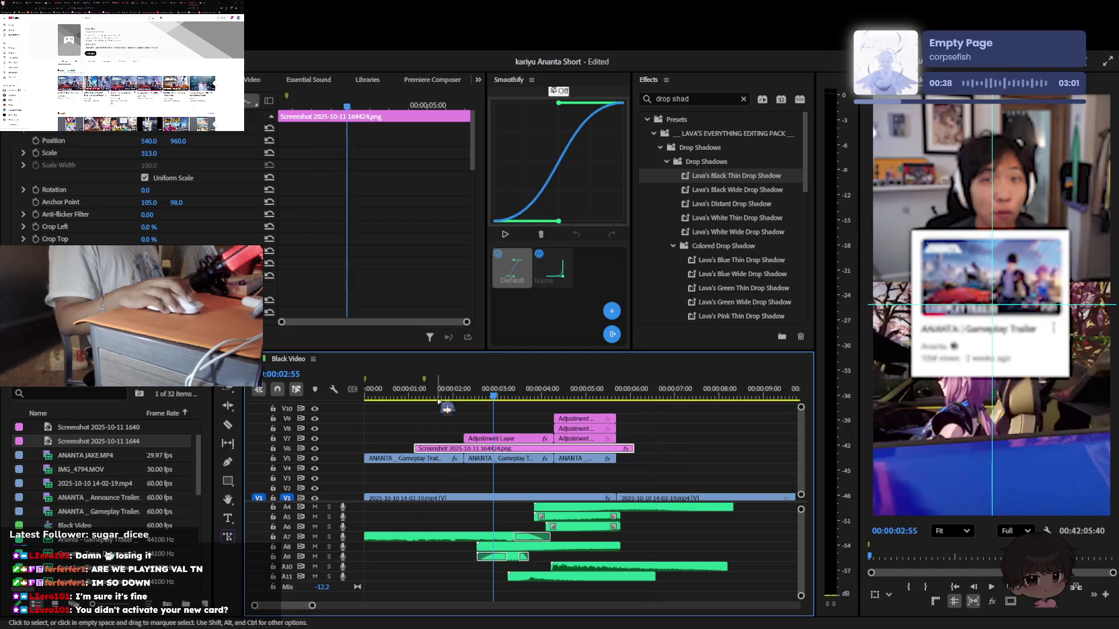
pyautogui.press('space')
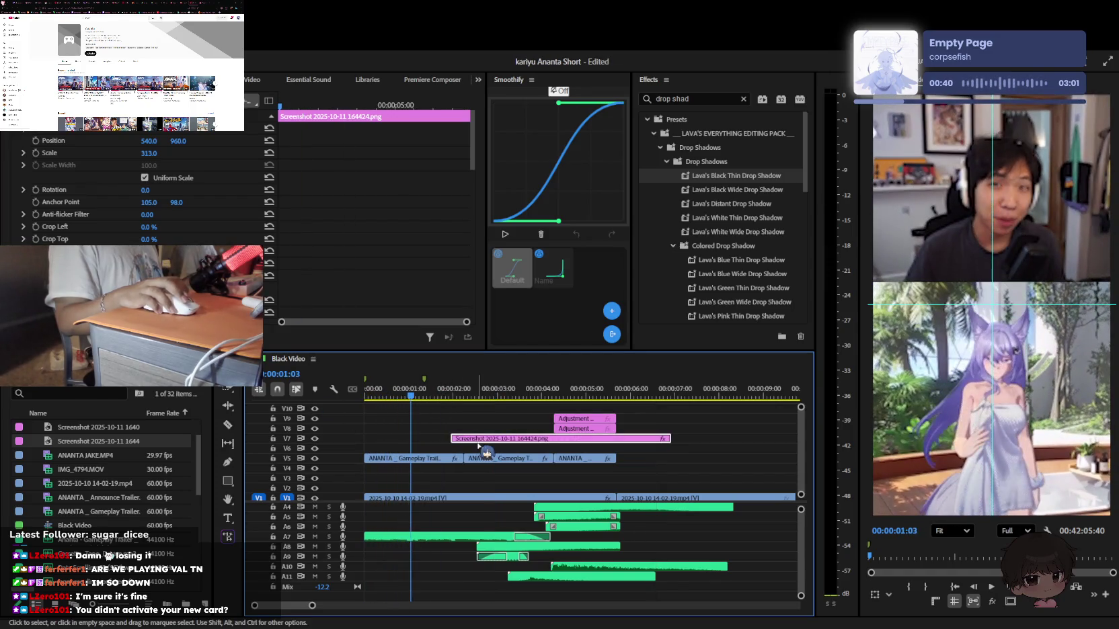
pyautogui.moveTo(475, 449); pyautogui.dragTo(486, 449)
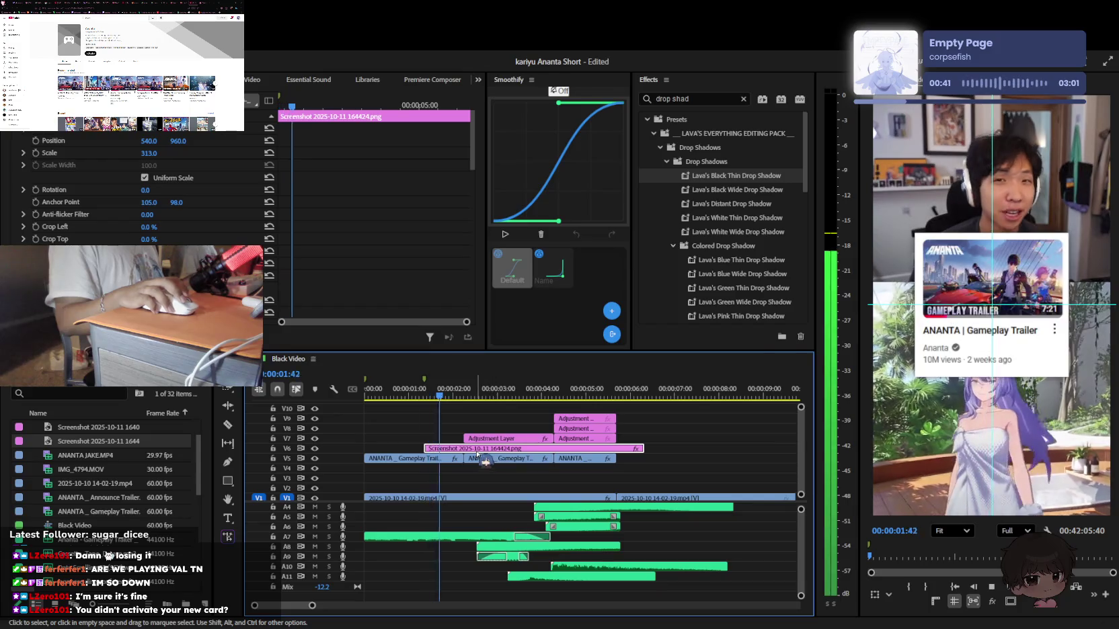
# Apply the Bouncy Slide In Up preset, nesting the screenshot as Nested Sequence 02
pyautogui.click(743, 99)
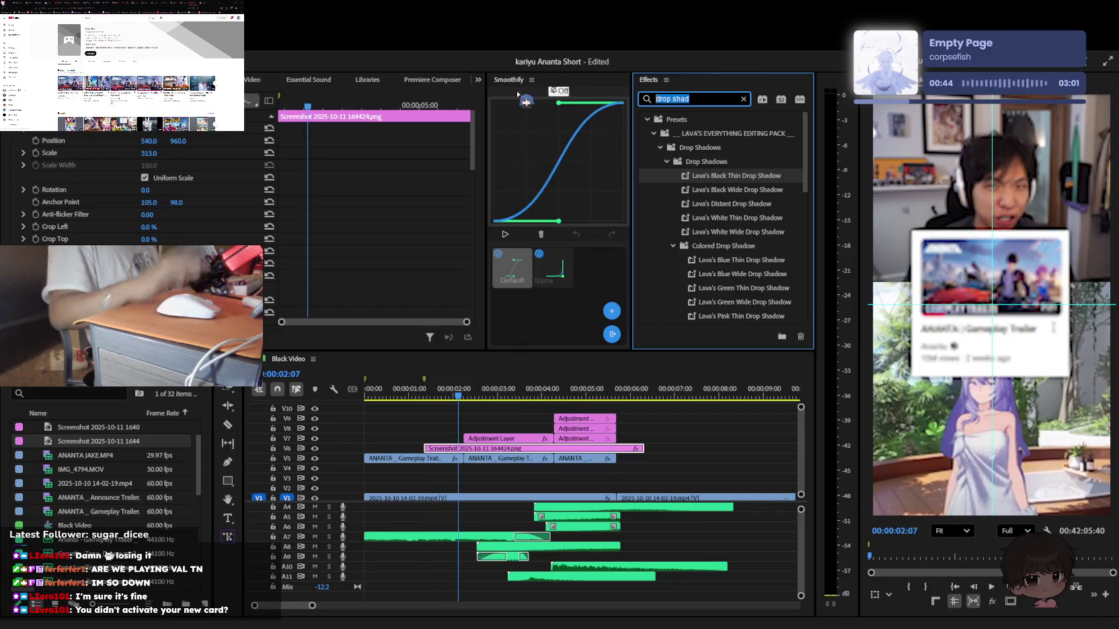
pyautogui.write('slide u')
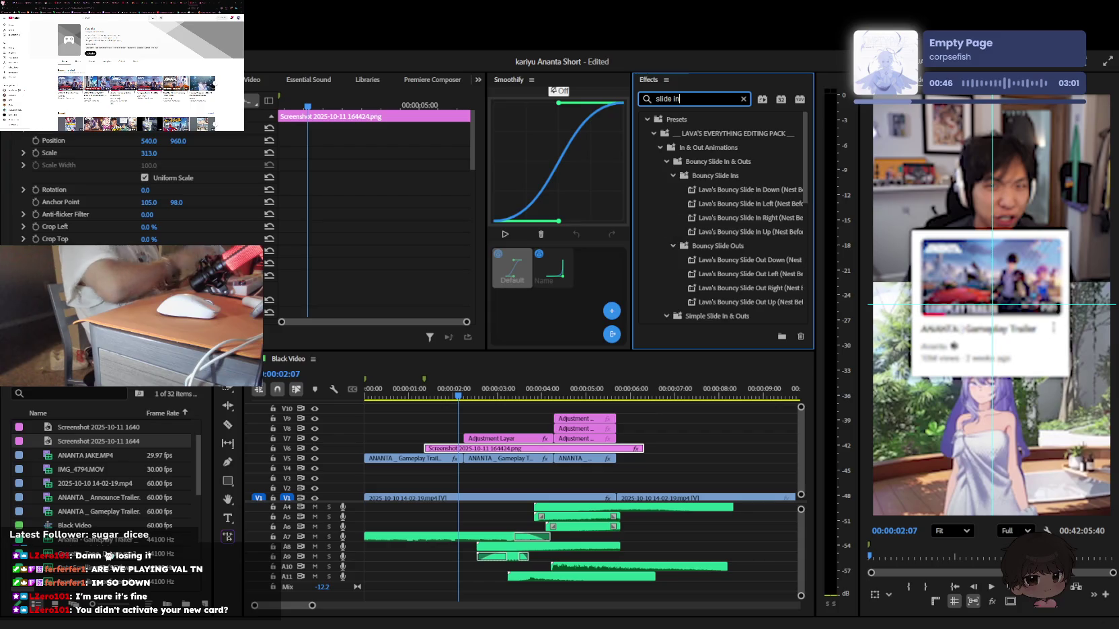
pyautogui.write(' in')
pyautogui.moveTo(548, 396); pyautogui.dragTo(459, 452)
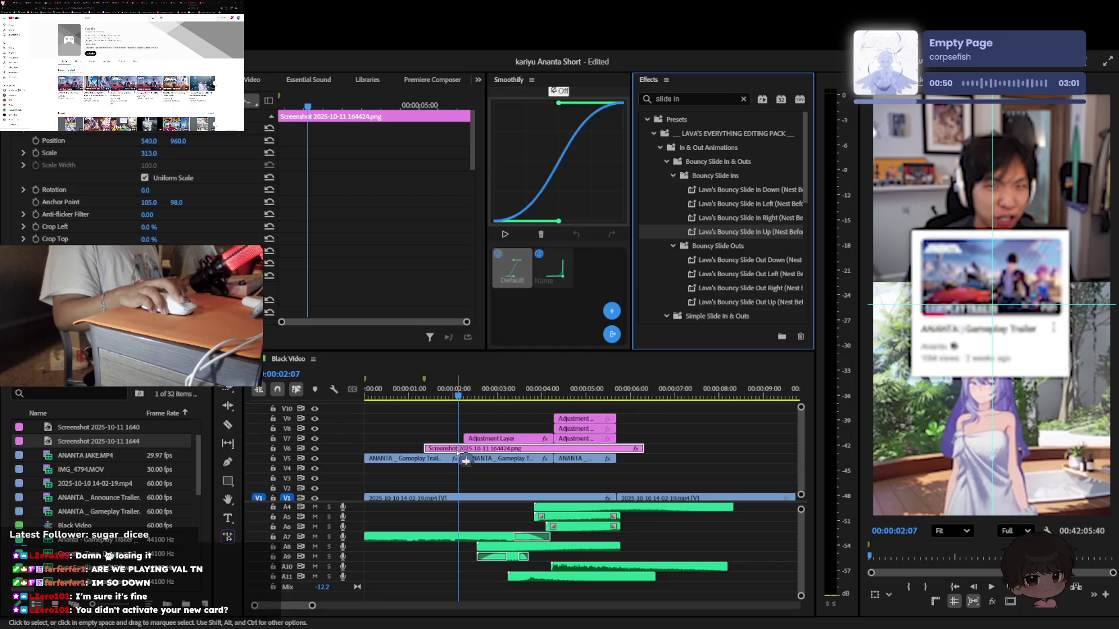
pyautogui.moveTo(767, 232); pyautogui.dragTo(479, 463)
pyautogui.click(420, 397)
pyautogui.press('space')
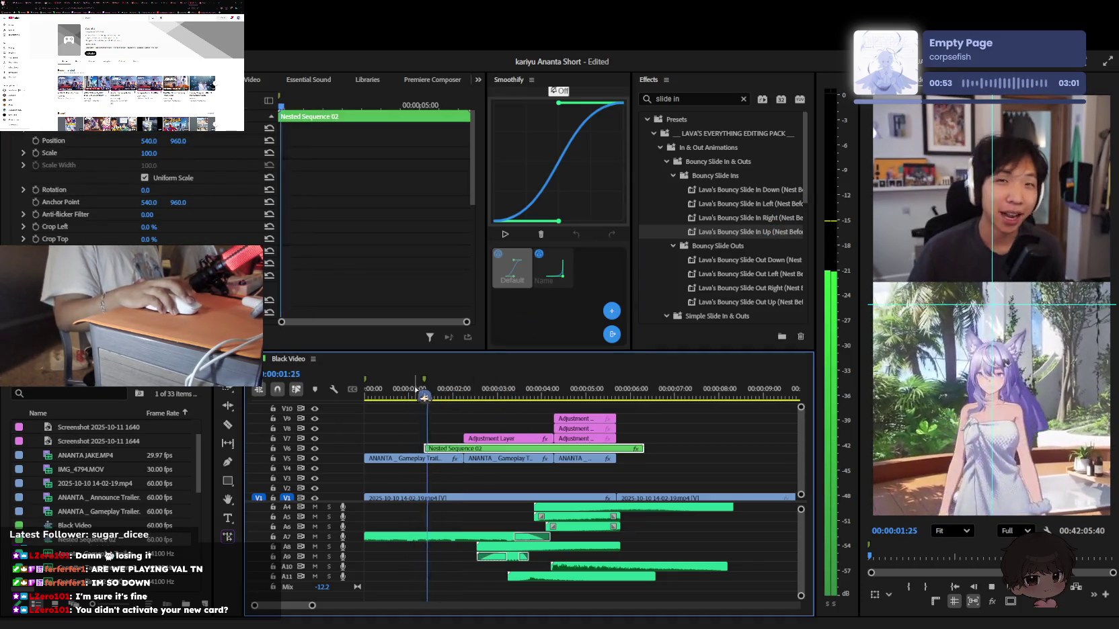
pyautogui.press('space')
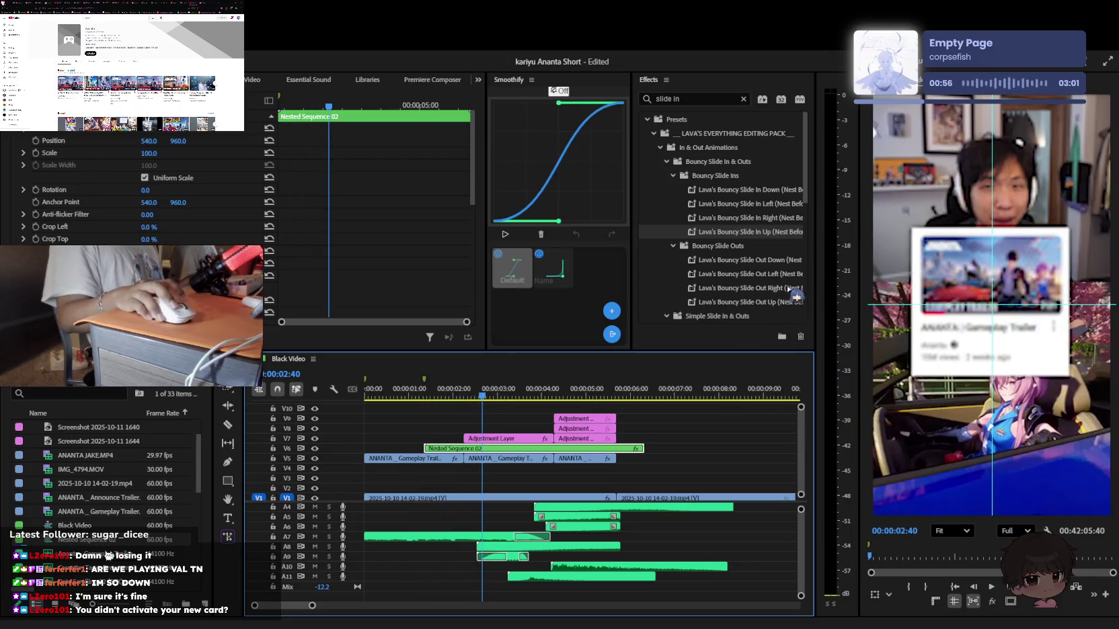
# Drag Lava's Simple Slide In Up preset to the timeline and open Nested Sequence 02
pyautogui.scroll(-1, 781, 287)
pyautogui.scroll(-2, 782, 289)
pyautogui.moveTo(733, 316)
pyautogui.mouseDown()
pyautogui.moveTo(472, 400)
pyautogui.moveTo(440, 398)
pyautogui.mouseUp()
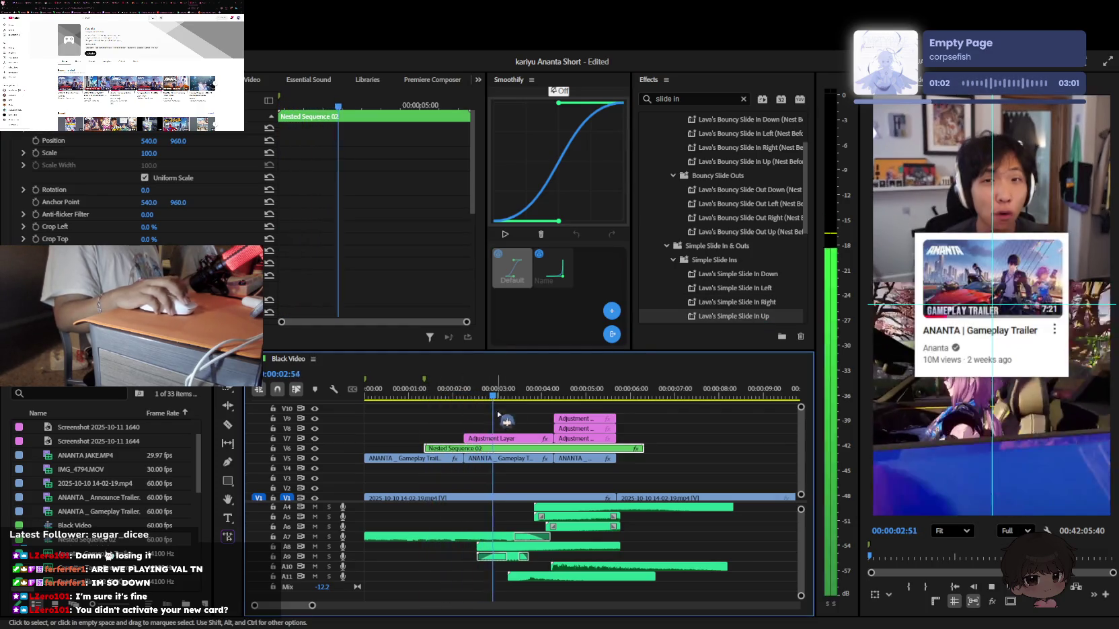
pyautogui.doubleClick(498, 449)
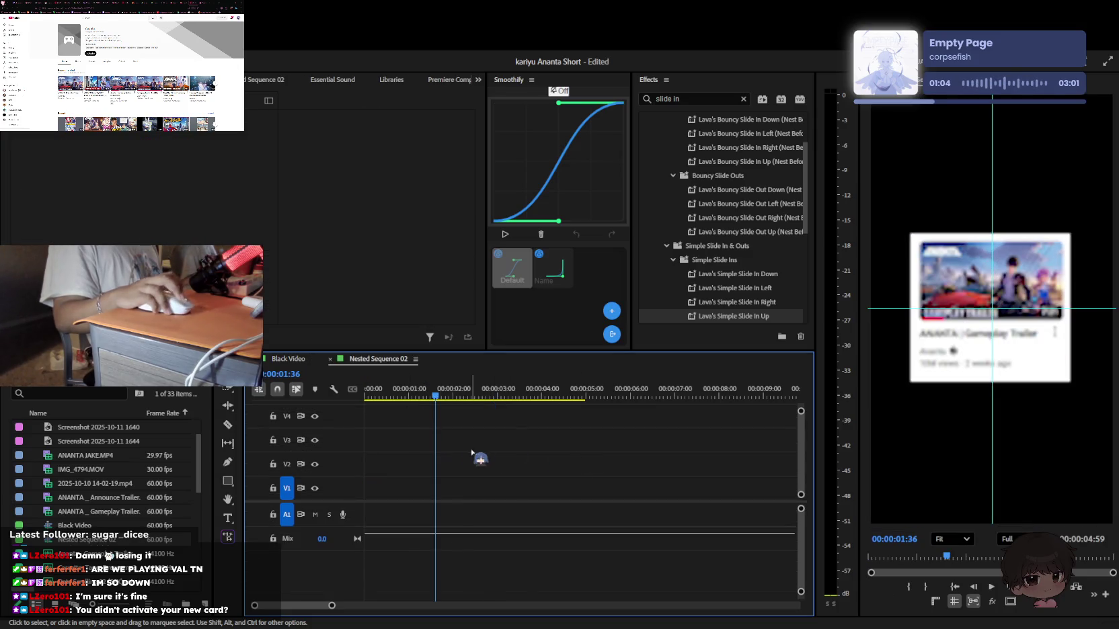
# Play Nested Sequence 02 from the start and select the screenshot clip inside it
pyautogui.press('Home')
pyautogui.press('space')
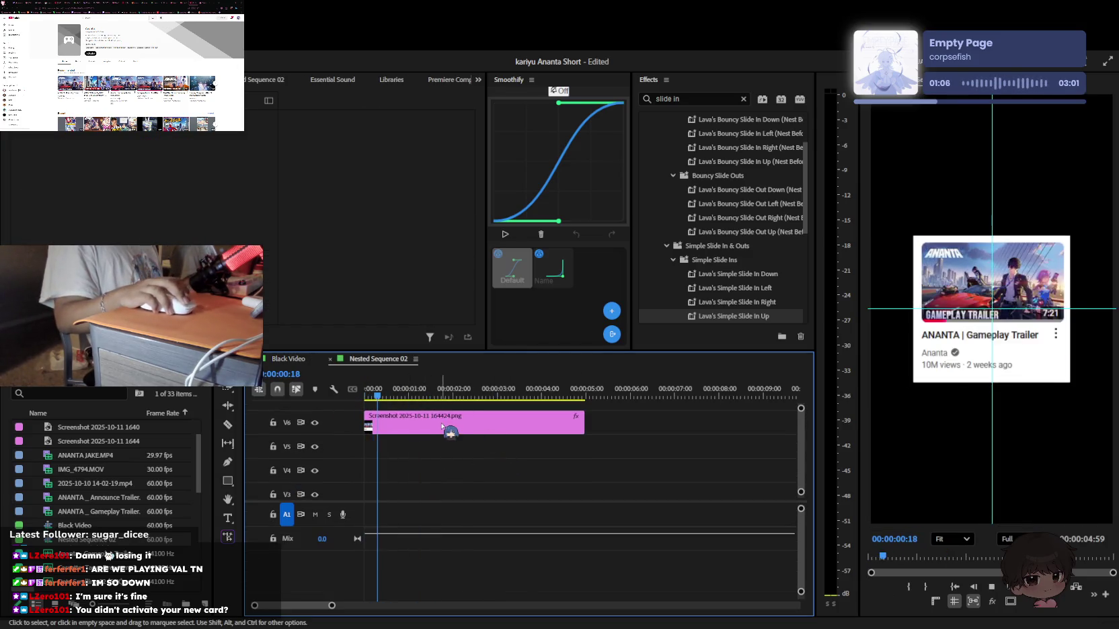
pyautogui.click(442, 425)
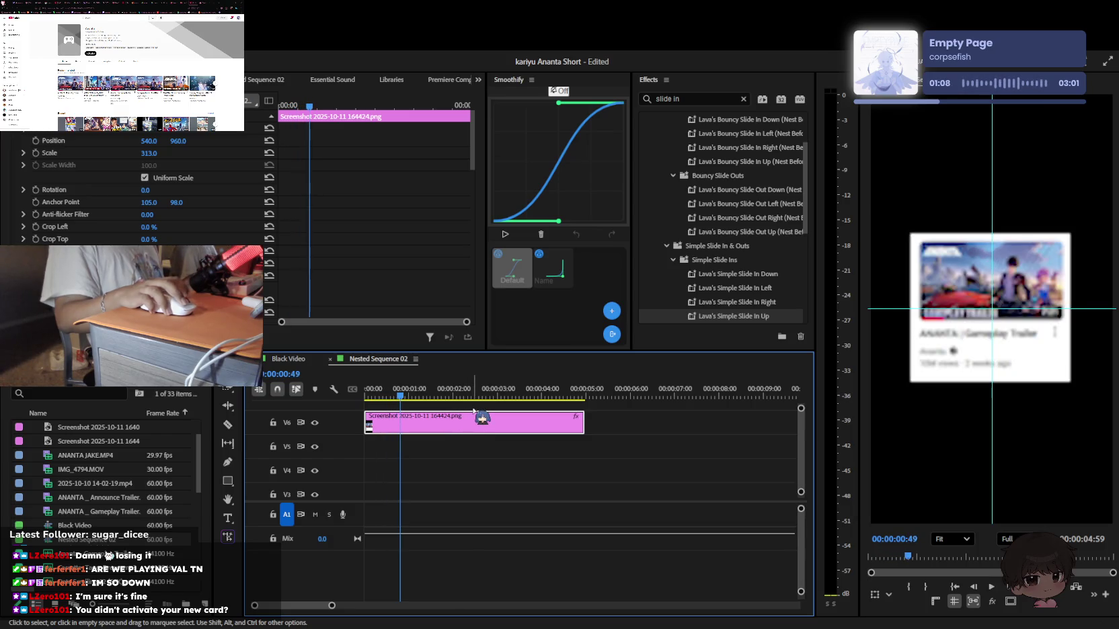
pyautogui.press('Home')
pyautogui.press('space')
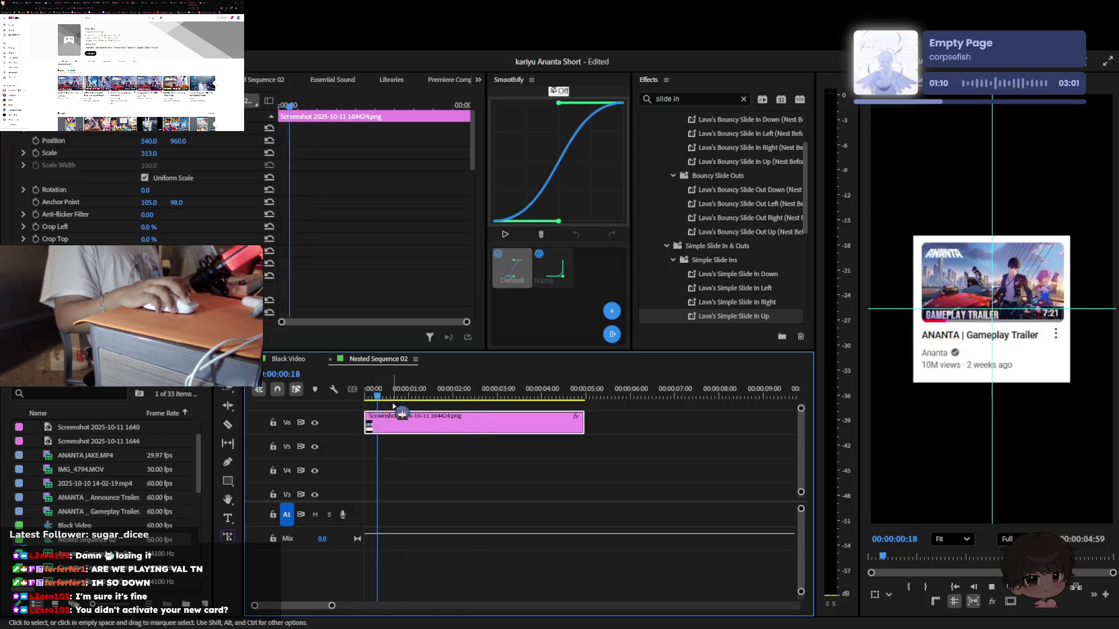
# Apply the Mosaic effect to the screenshot and toggle it off to compare
pyautogui.click(743, 98)
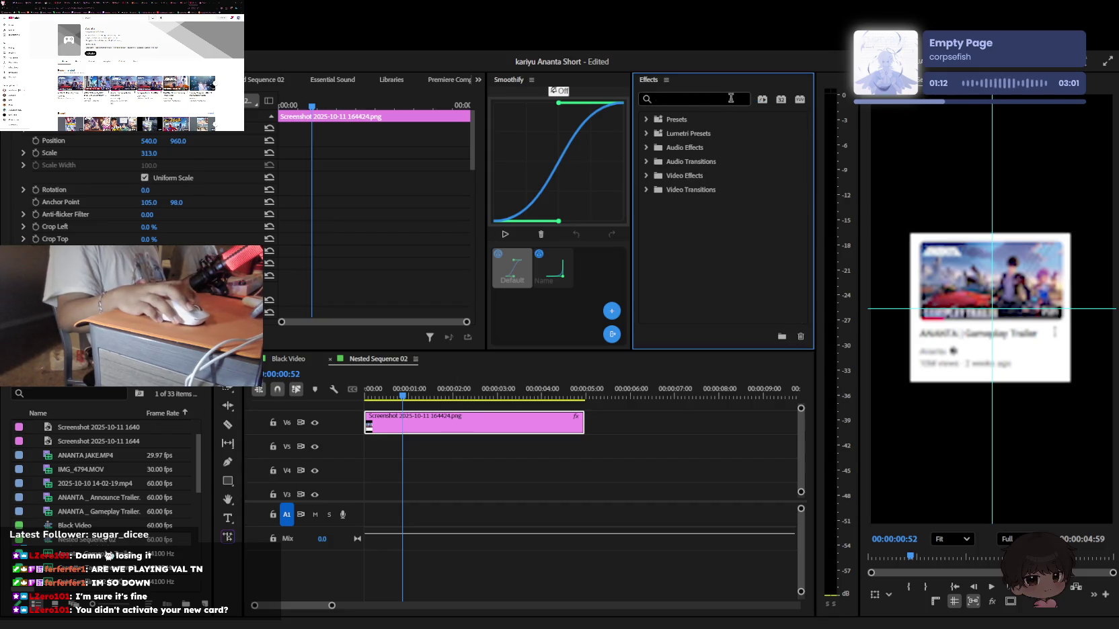
pyautogui.write('mosaic')
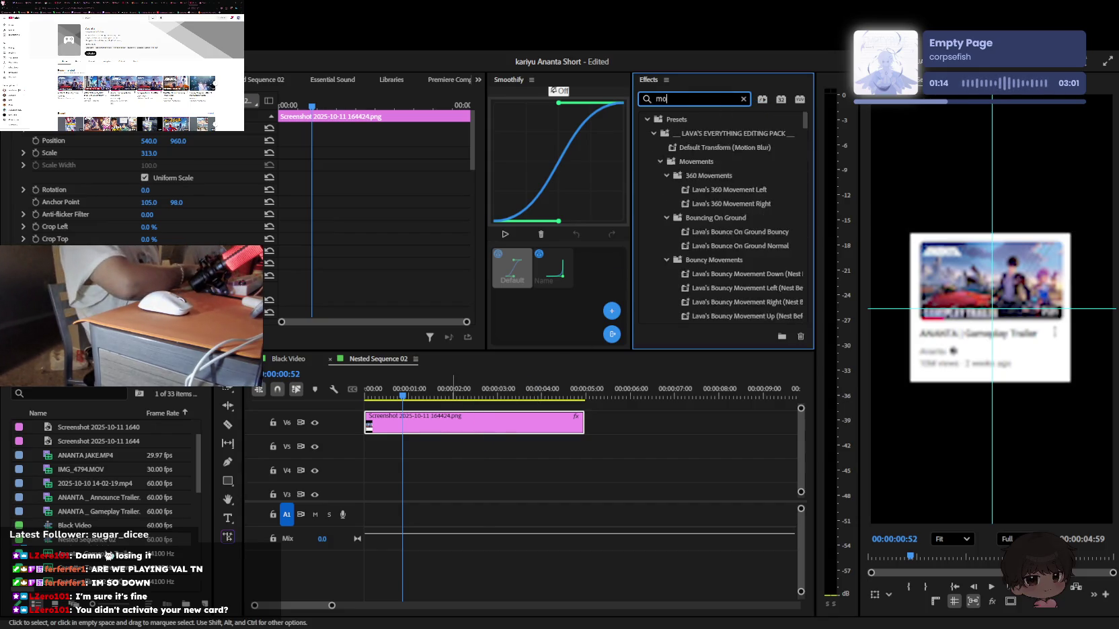
pyautogui.scroll(-3, 706, 296)
pyautogui.moveTo(689, 304); pyautogui.dragTo(452, 433)
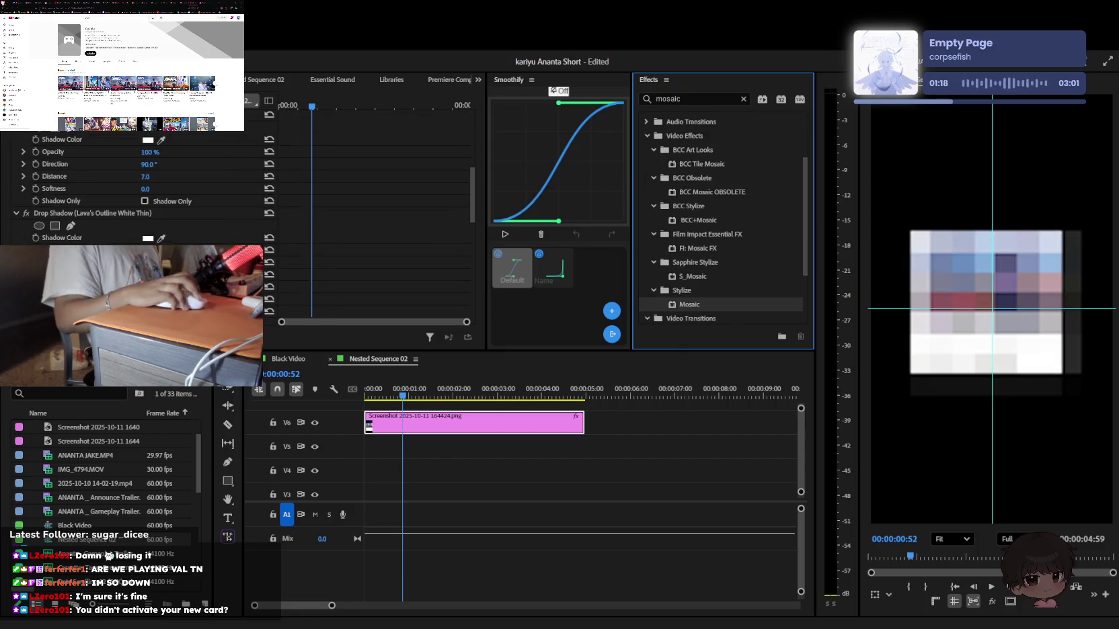
pyautogui.scroll(-3, 50, 232)
pyautogui.scroll(-2, 50, 232)
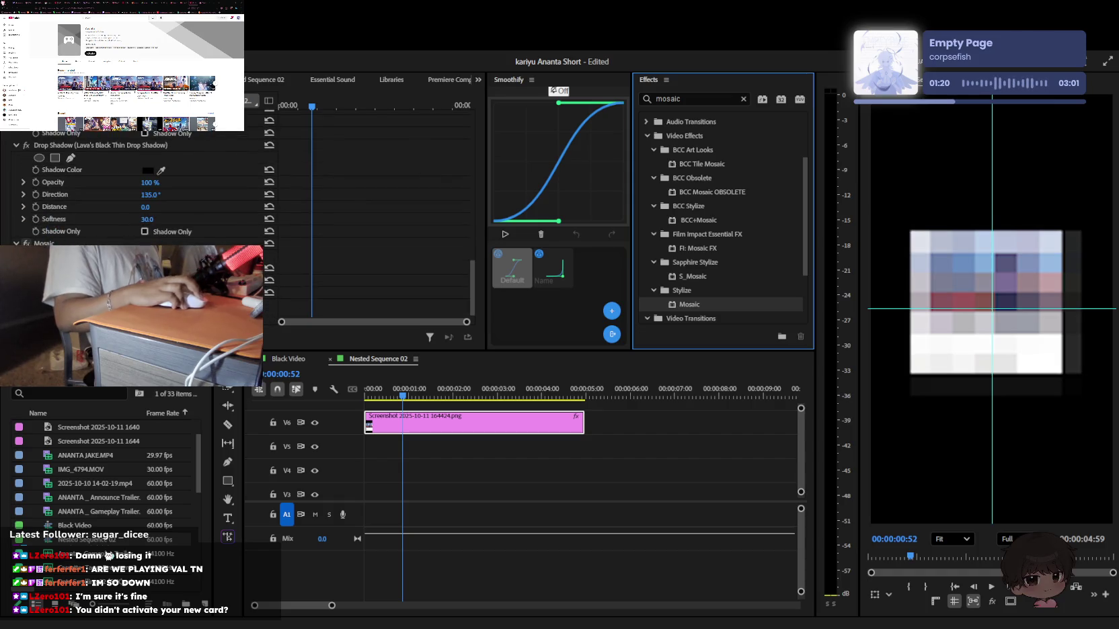
pyautogui.click(27, 243)
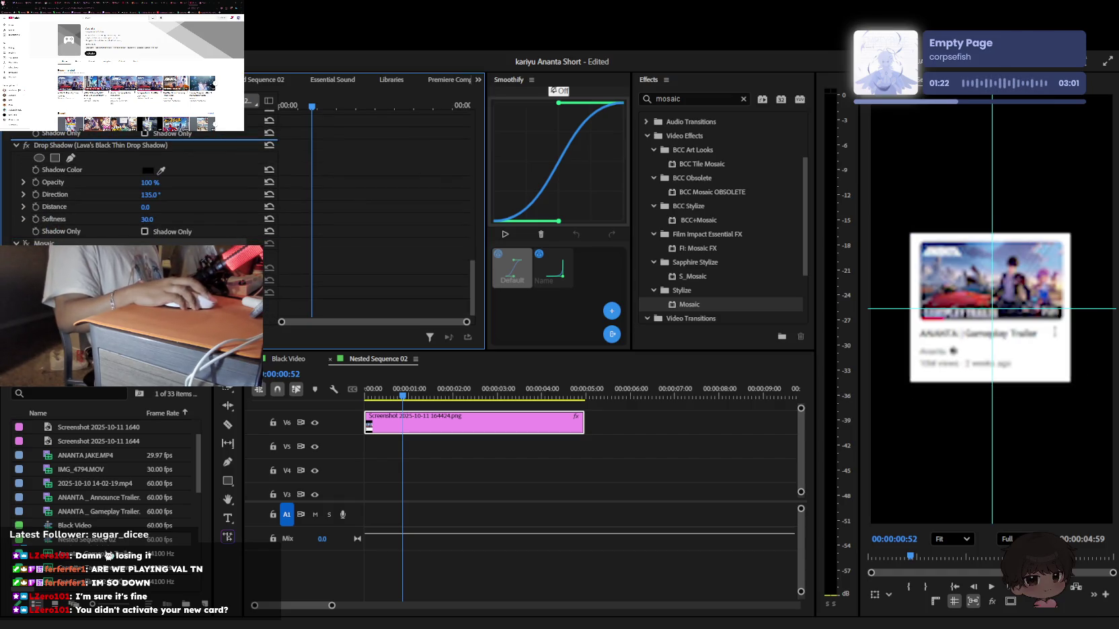
# Try removing the Black Thin Drop Shadow and re-applying Mosaic, undoing both
pyautogui.press('Delete')
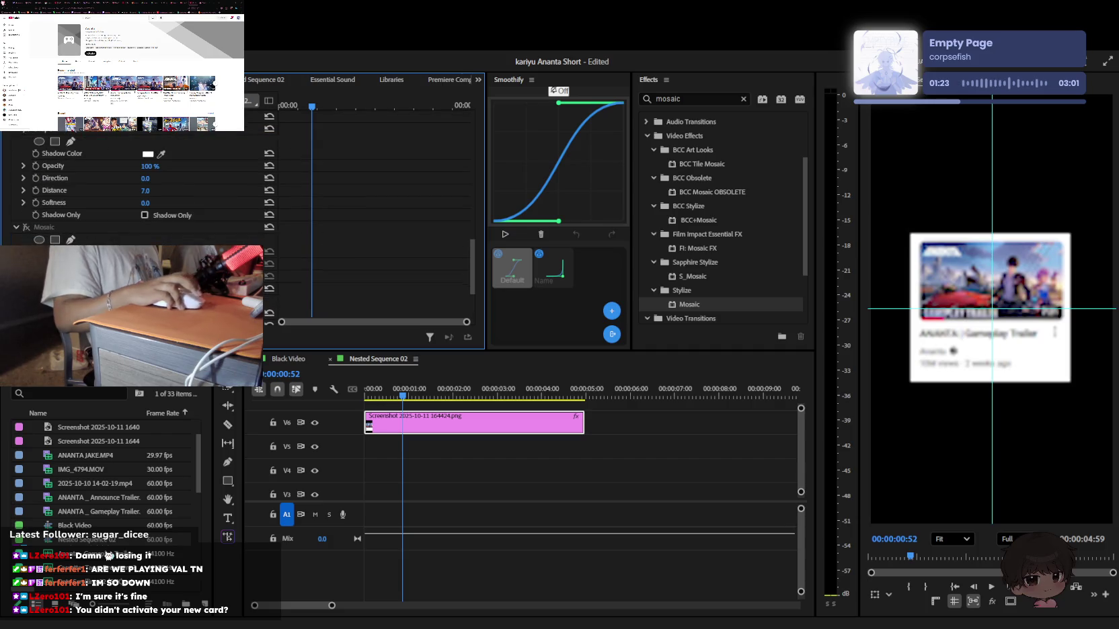
pyautogui.scroll(5, 60, 232)
pyautogui.hotkey('ctrl', 'z')
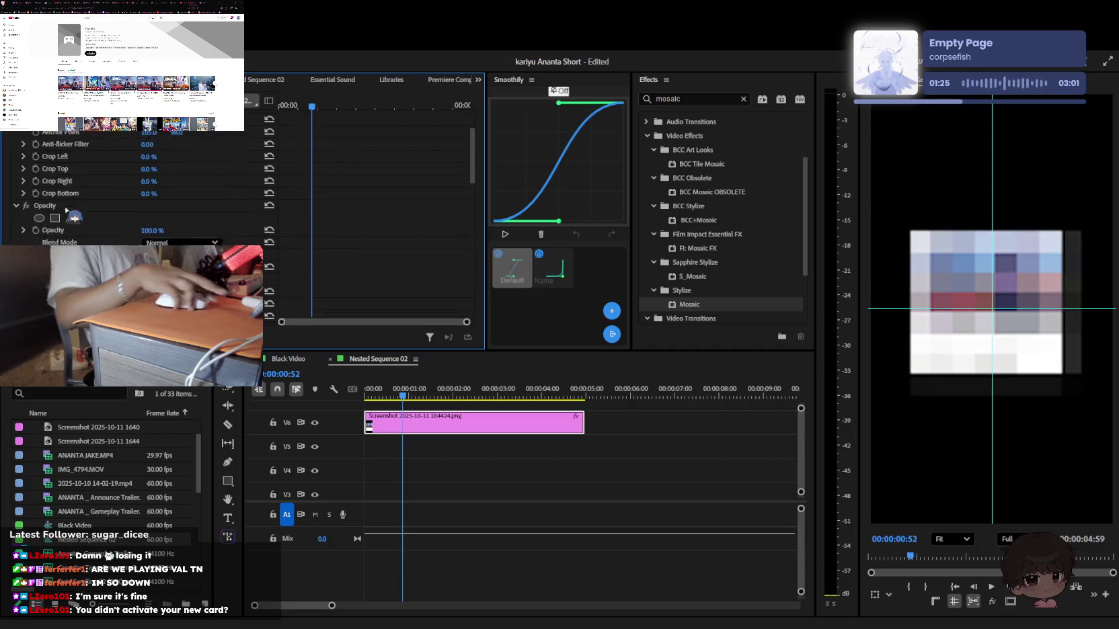
pyautogui.scroll(5, 51, 231)
pyautogui.scroll(-3, 60, 225)
pyautogui.click(695, 307)
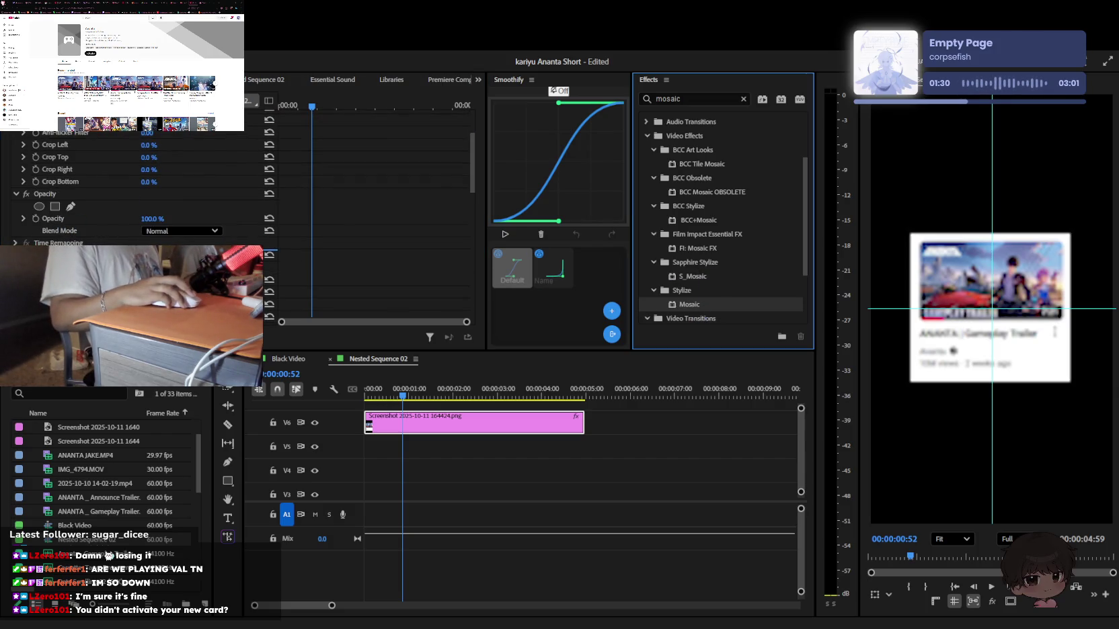
pyautogui.doubleClick(696, 304)
pyautogui.hotkey('ctrl', 'z')
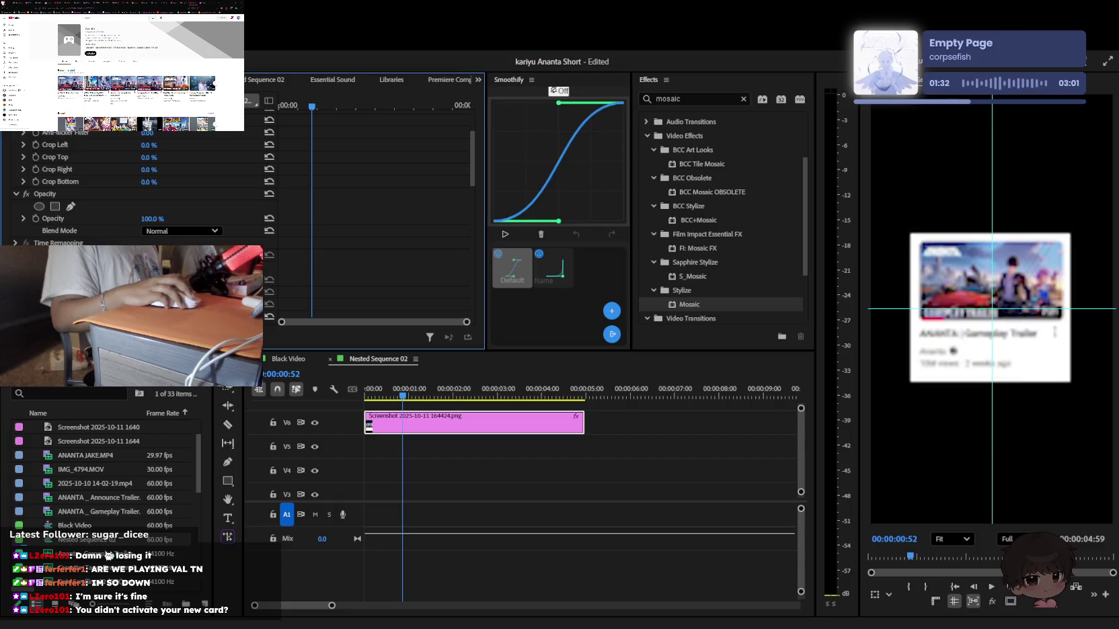
pyautogui.scroll(3, 1025, 505)
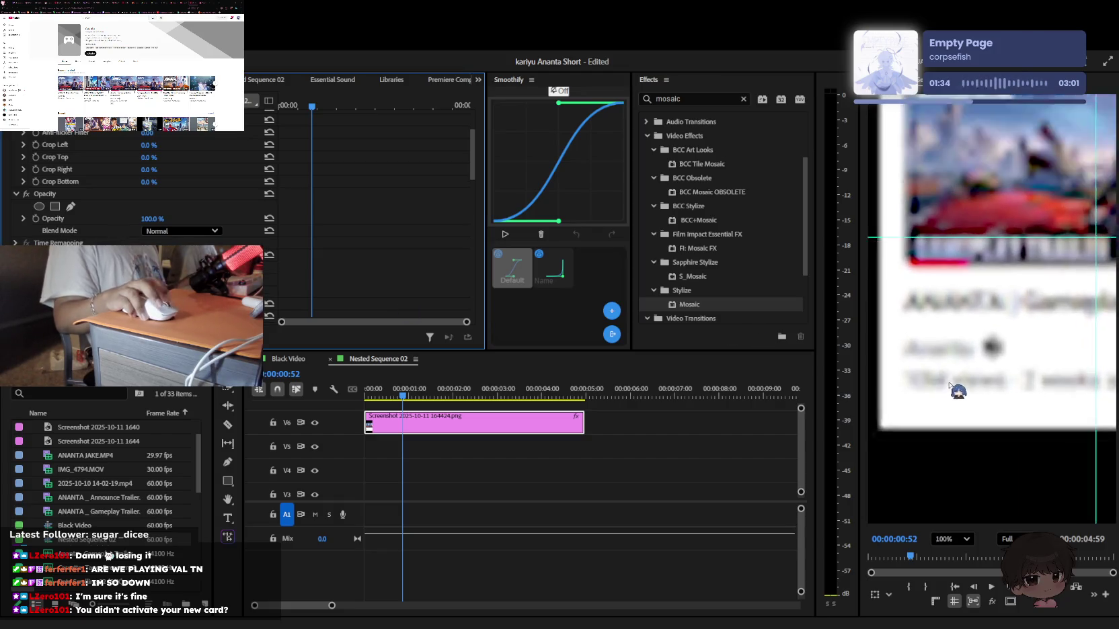
# Draw a Mosaic mask around the view count
pyautogui.click(878, 366)
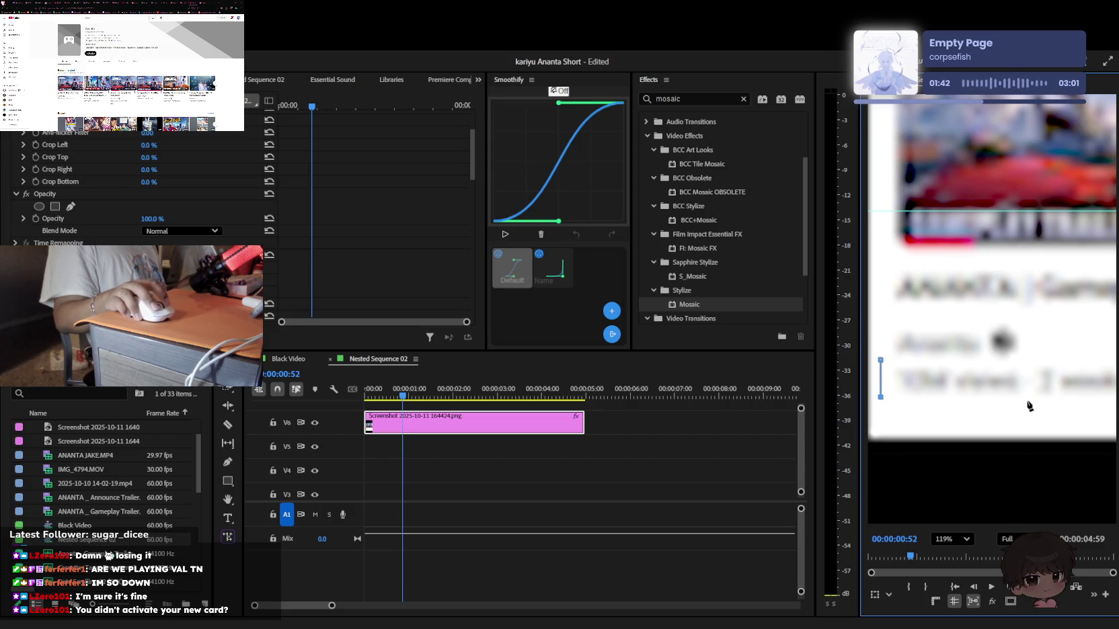
pyautogui.hotkey('ctrl', 'z')
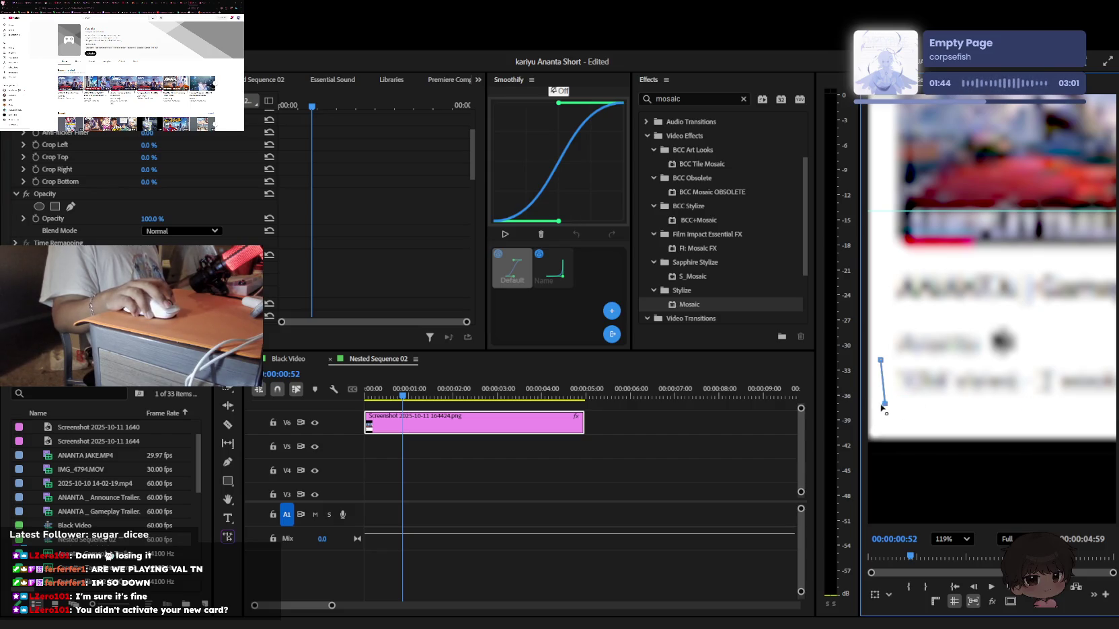
pyautogui.click(1029, 407)
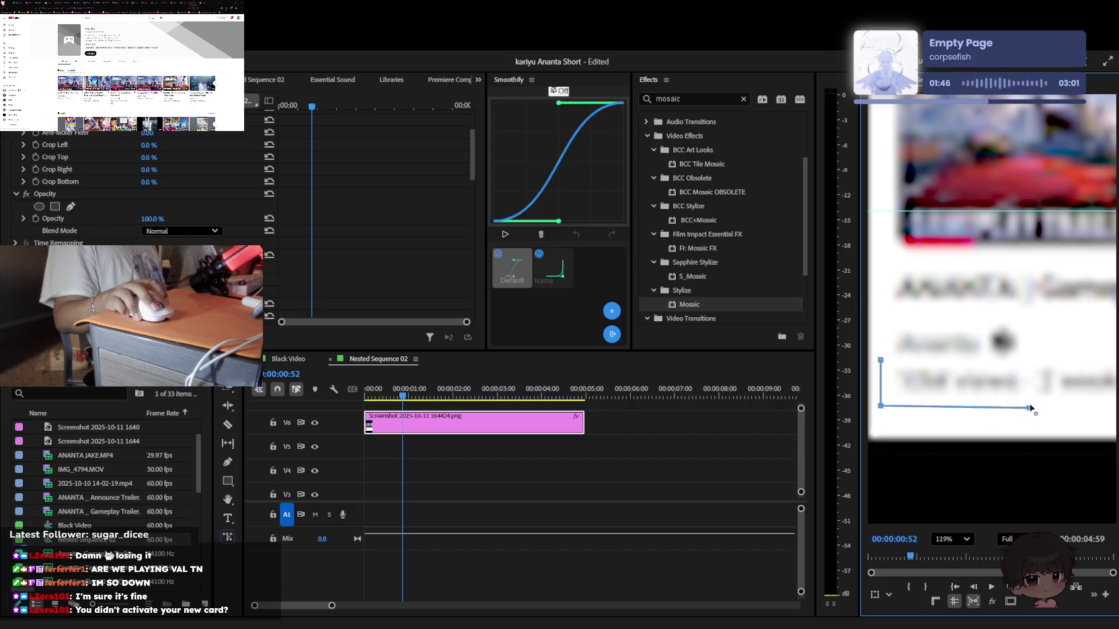
pyautogui.click(880, 360)
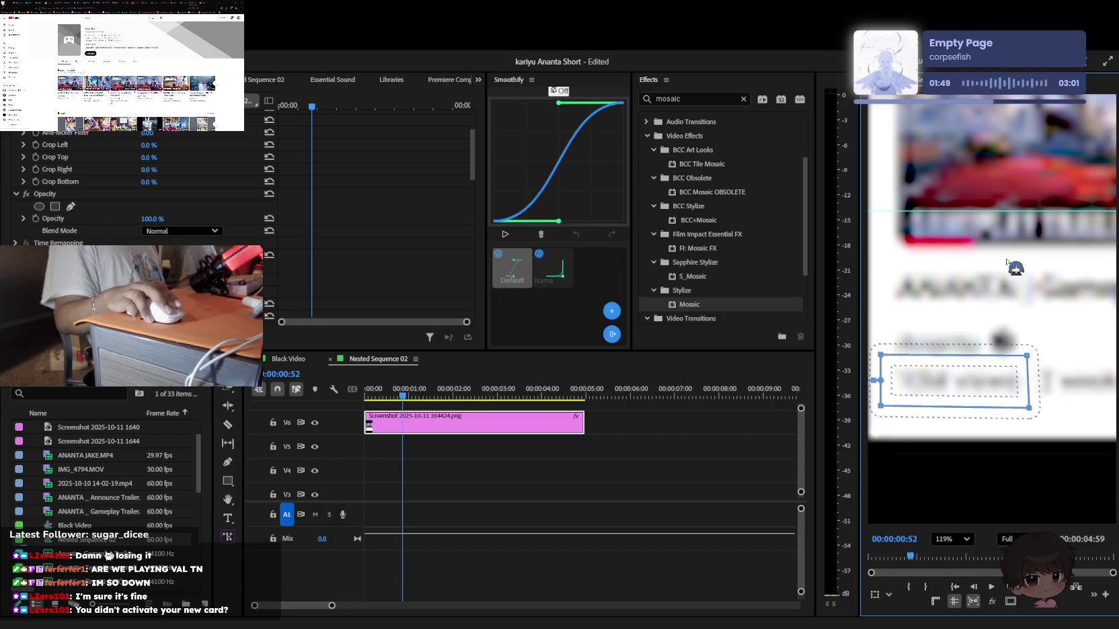
pyautogui.scroll(-3, 1013, 281)
pyautogui.scroll(4, 988, 283)
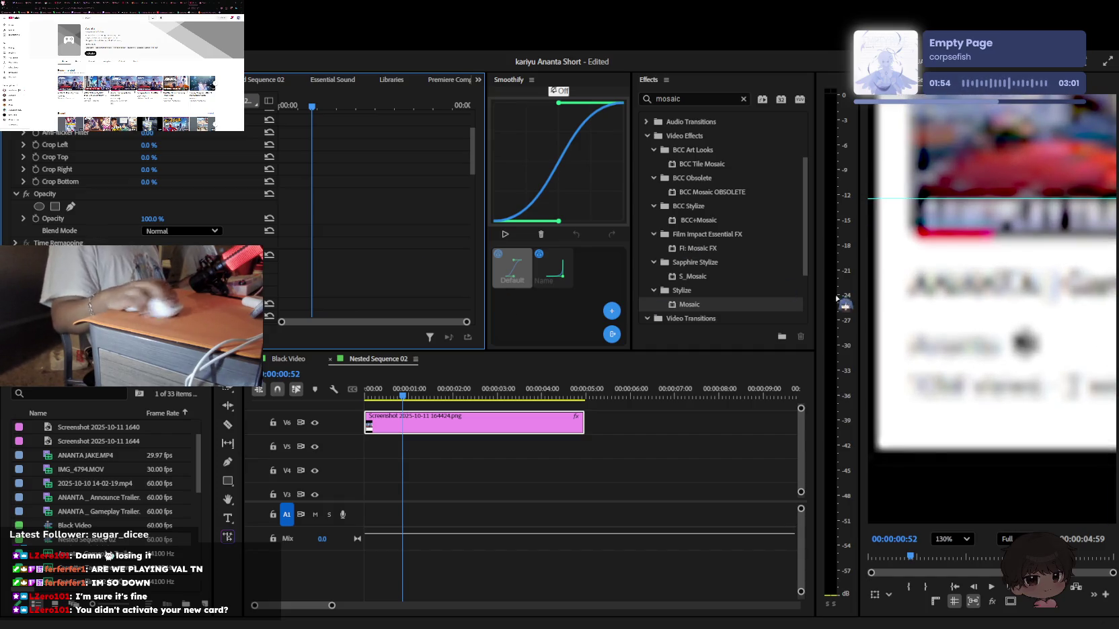
# Draw a rectangular Mosaic mask over the ANANTA title word
pyautogui.click(888, 250)
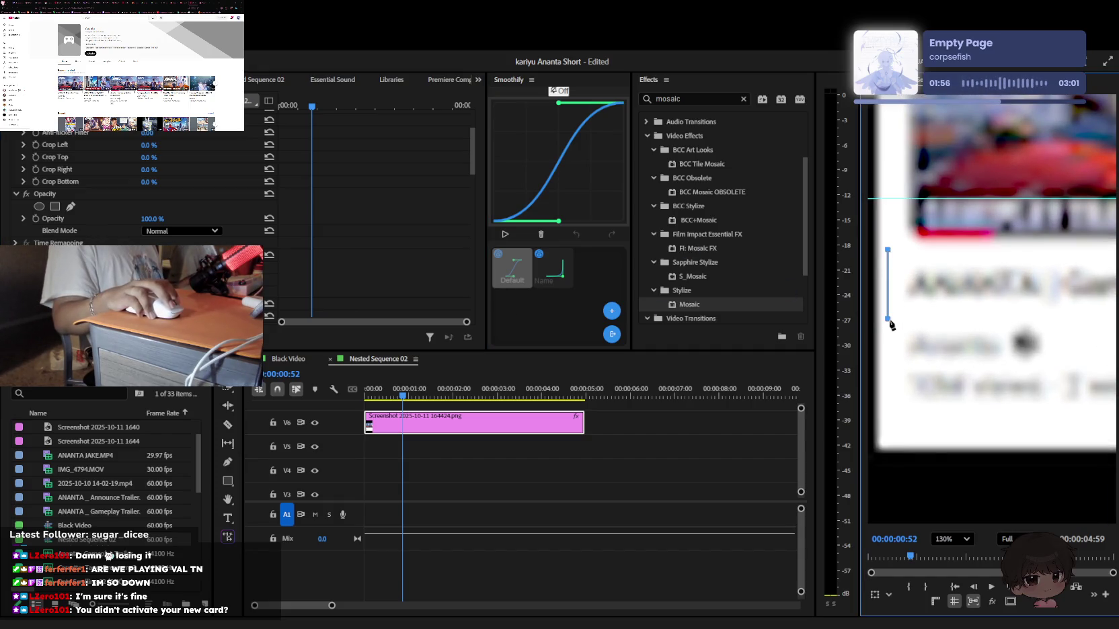
pyautogui.press('h')
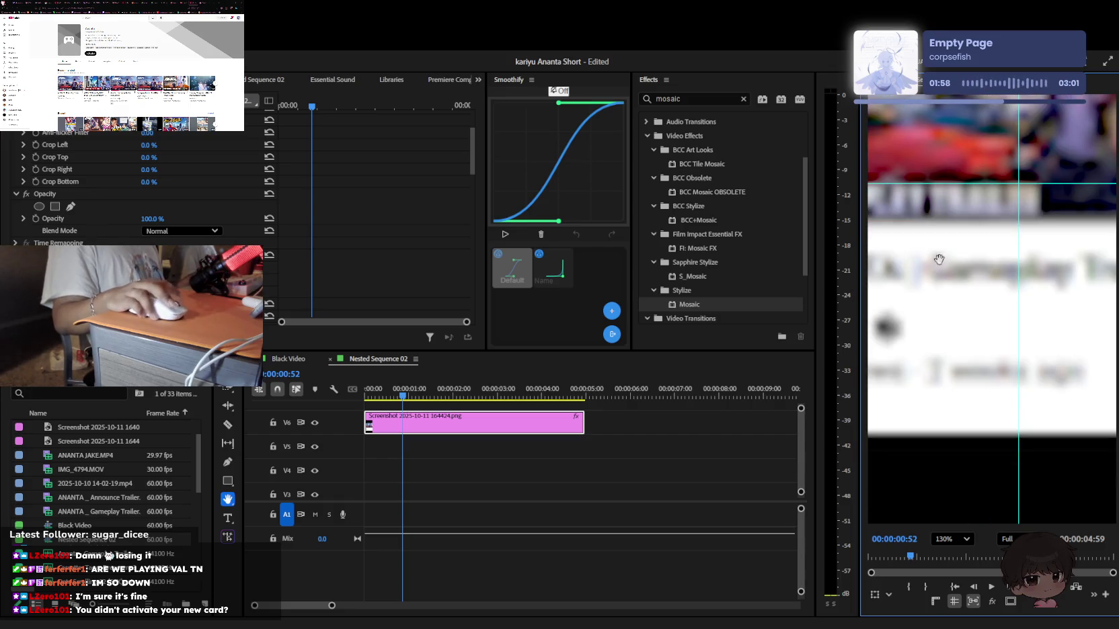
pyautogui.scroll(-3, 985, 276)
pyautogui.press('p')
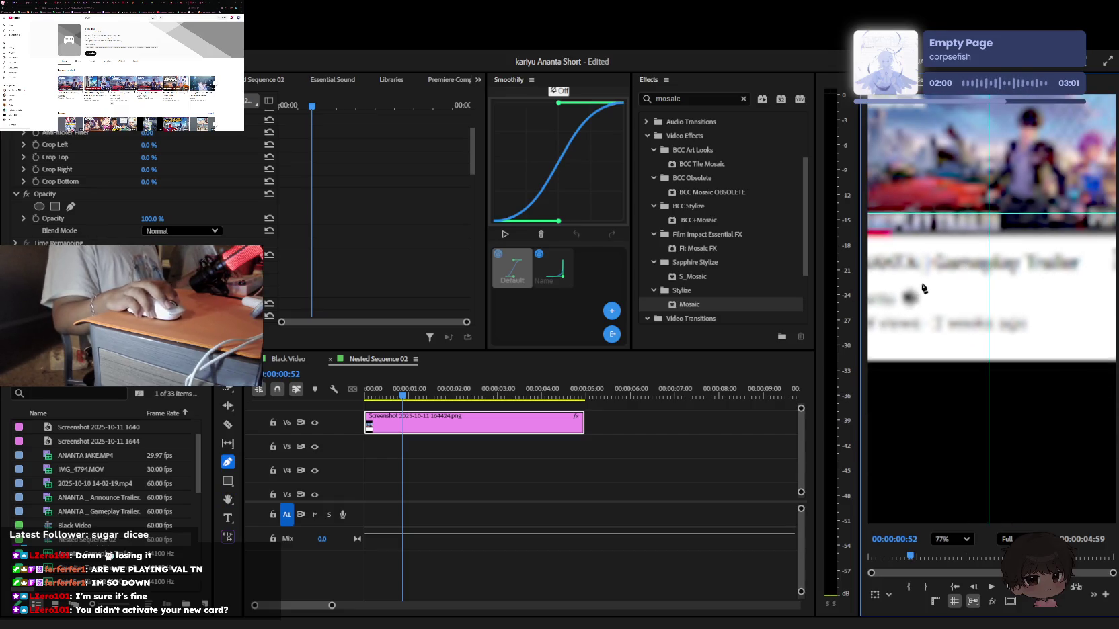
pyautogui.scroll(1, 922, 287)
pyautogui.scroll(1, 921, 287)
pyautogui.scroll(1, 1032, 297)
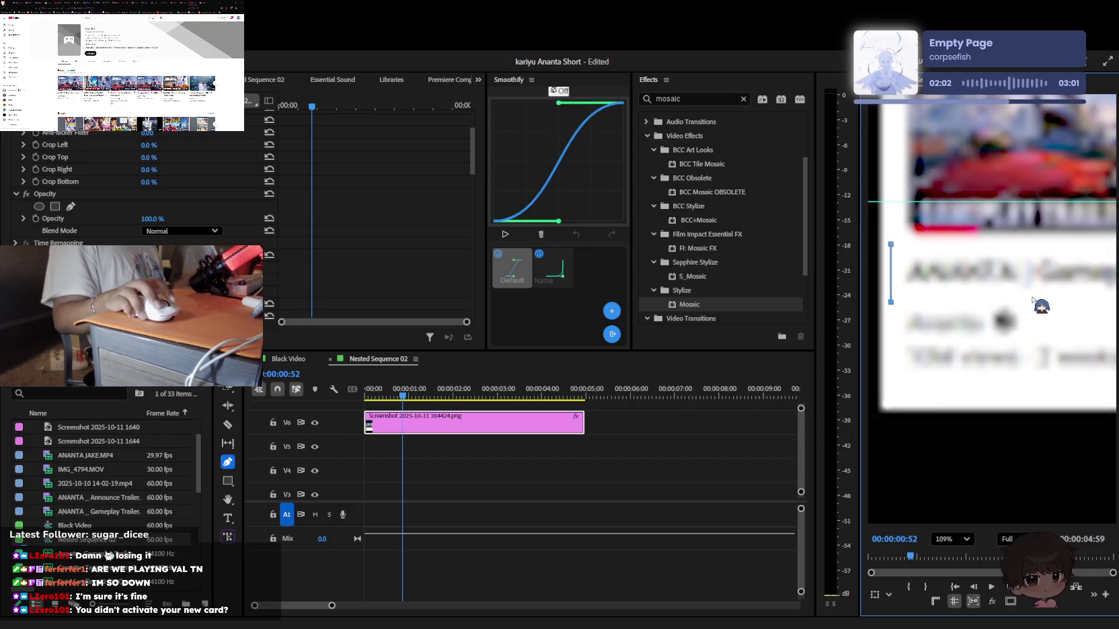
pyautogui.moveTo(1017, 299); pyautogui.dragTo(1023, 302)
pyautogui.click(892, 245)
pyautogui.press('h')
pyautogui.scroll(-4, 943, 309)
pyautogui.press('p')
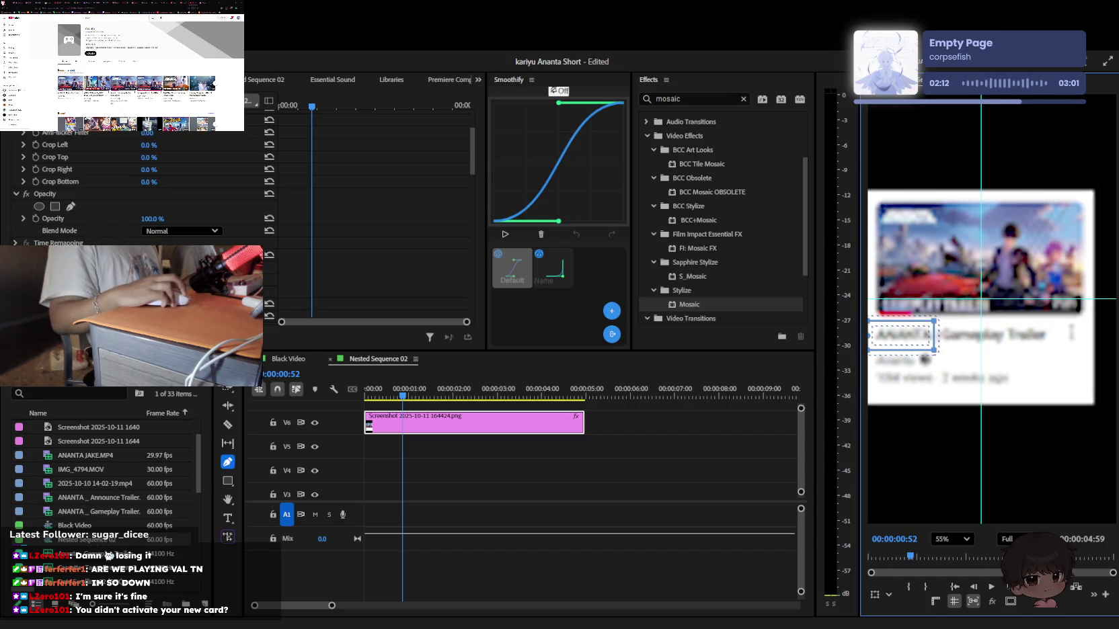
pyautogui.click(232, 290)
# Draw a four-corner Mosaic mask around the trailer thumbnail
pyautogui.click(878, 205)
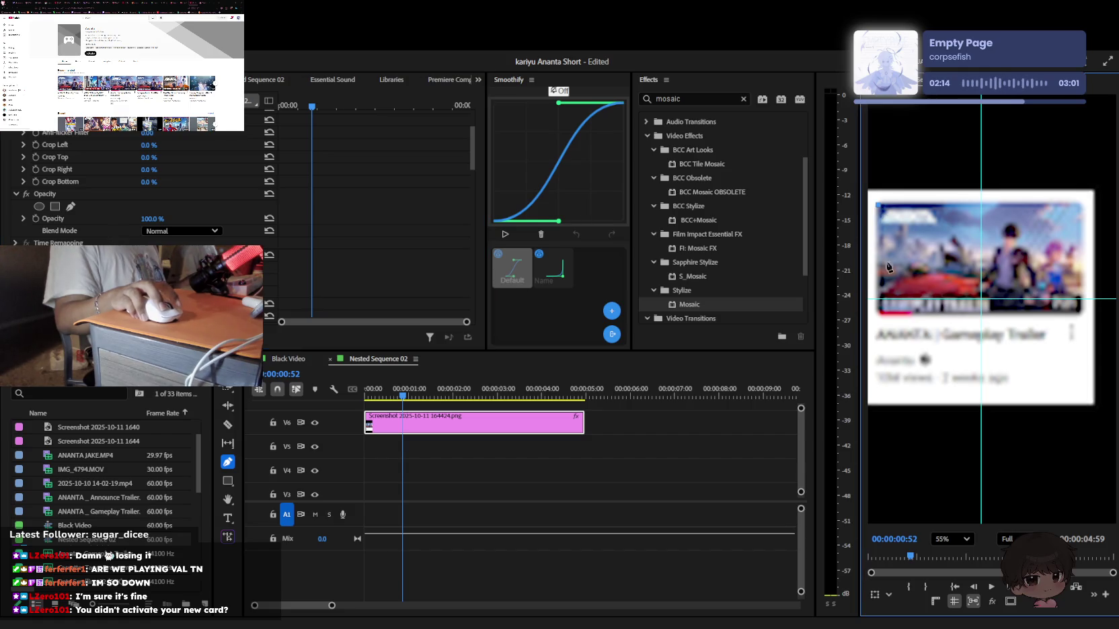
pyautogui.click(877, 314)
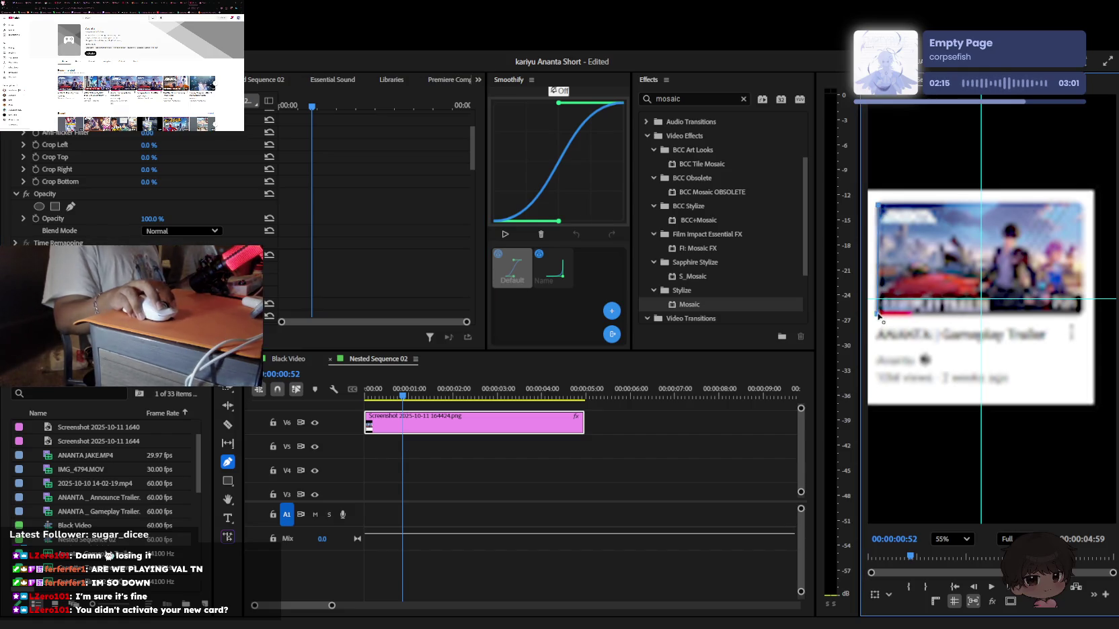
pyautogui.click(1081, 314)
pyautogui.click(878, 205)
pyautogui.scroll(-3, 134, 188)
pyautogui.scroll(-3, 135, 188)
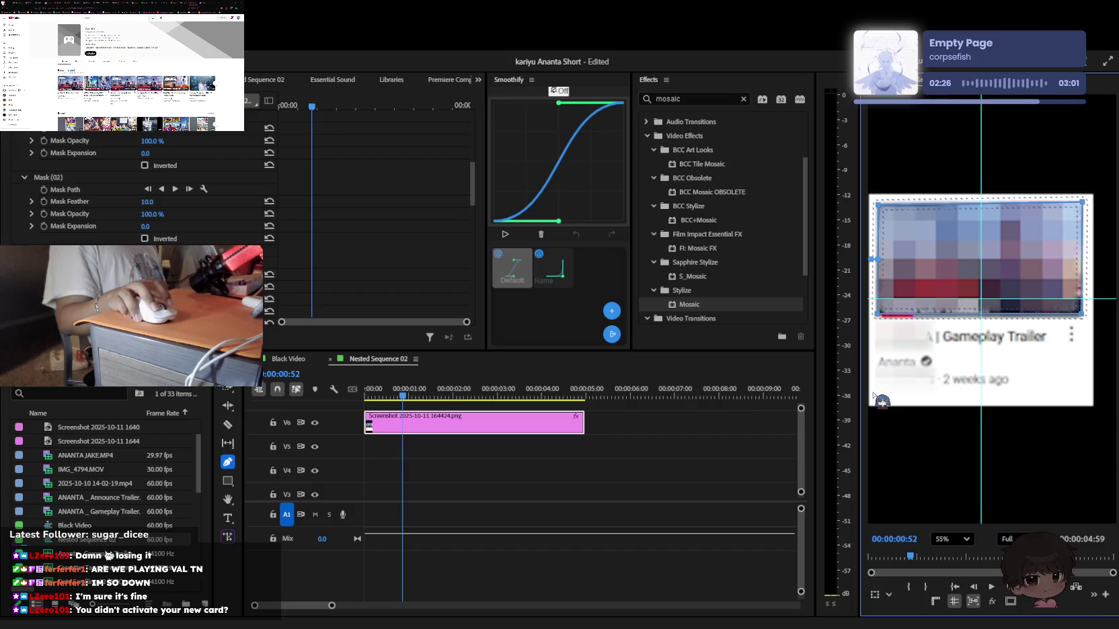
# Lower the Mosaic block size in Effect Controls
pyautogui.scroll(-2, 134, 188)
pyautogui.scroll(-2, 134, 189)
pyautogui.scroll(-2, 134, 189)
pyautogui.scroll(-2, 134, 188)
pyautogui.scroll(2, 135, 188)
pyautogui.scroll(2, 134, 189)
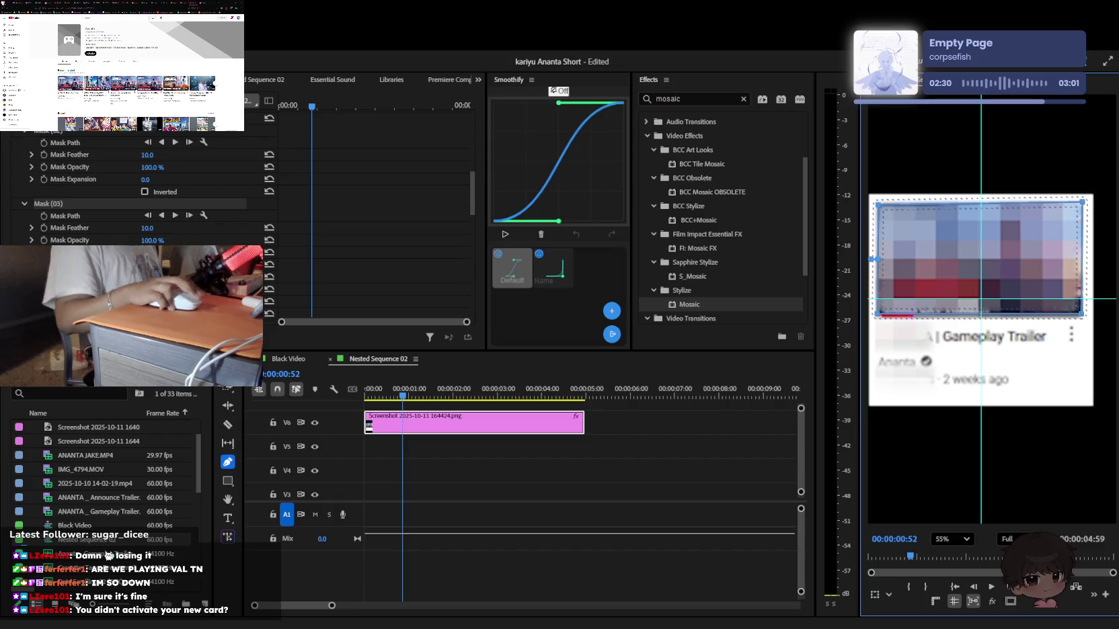
pyautogui.click(134, 188)
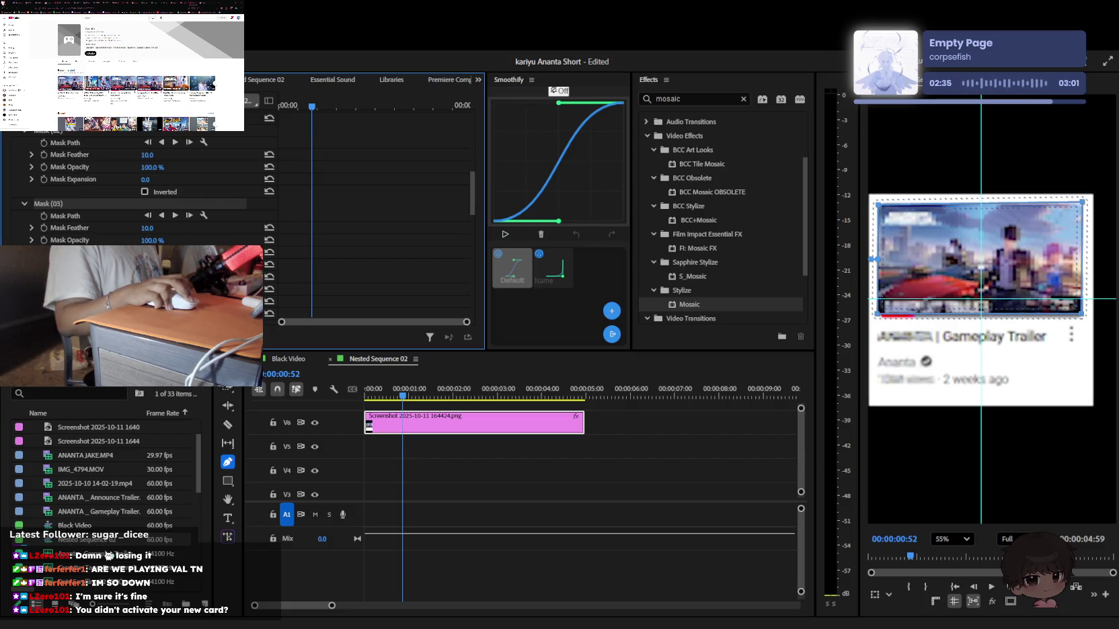
# Nudge the thumbnail mask up and right to fit, then deselect it
pyautogui.moveTo(913, 378); pyautogui.dragTo(919, 365)
pyautogui.scroll(-1, 982, 450)
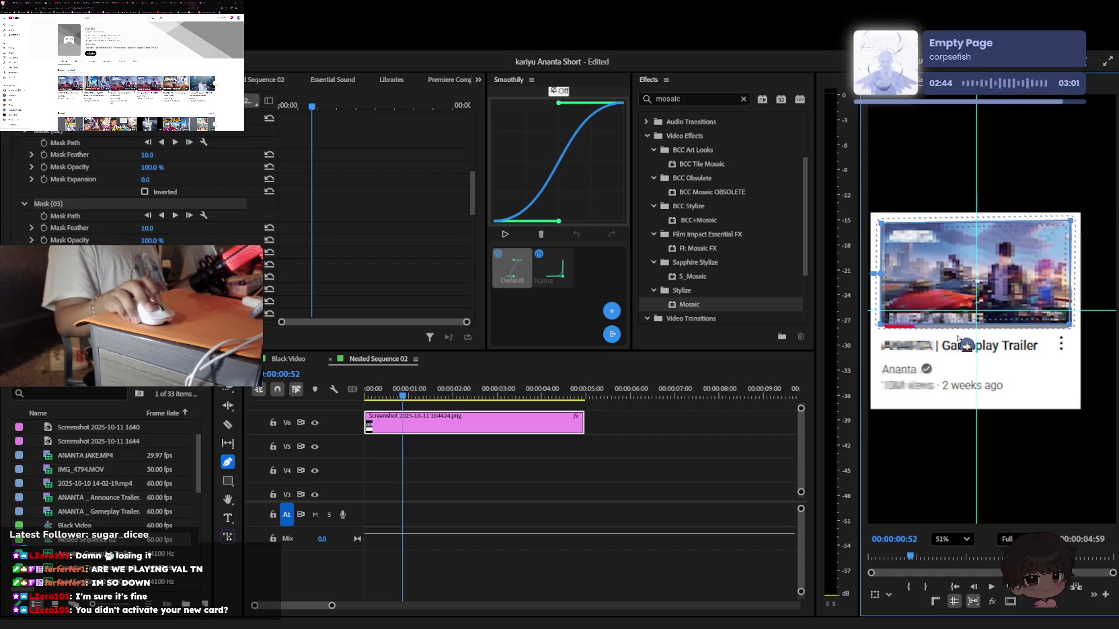
pyautogui.scroll(1, 966, 336)
pyautogui.scroll(1, 208, 302)
pyautogui.scroll(1, 78, 171)
pyautogui.scroll(2, 77, 171)
pyautogui.click(71, 152)
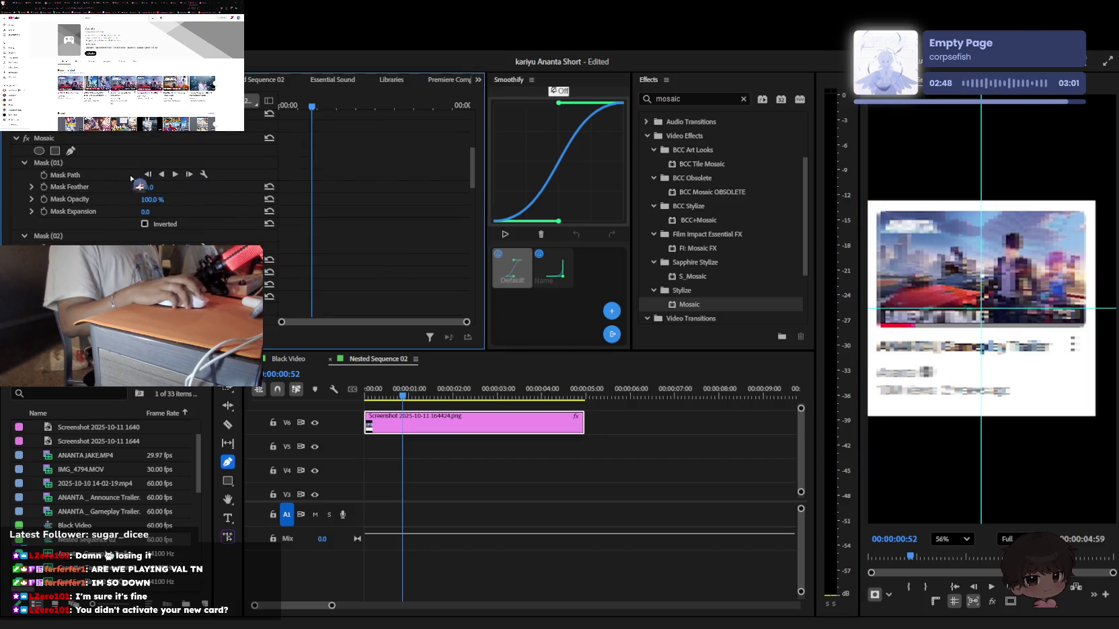
# Zoom into the trailer card and draw a Pen mask around the channel name
pyautogui.scroll(3, 874, 378)
pyautogui.press('h')
pyautogui.moveTo(925, 353); pyautogui.dragTo(1003, 343)
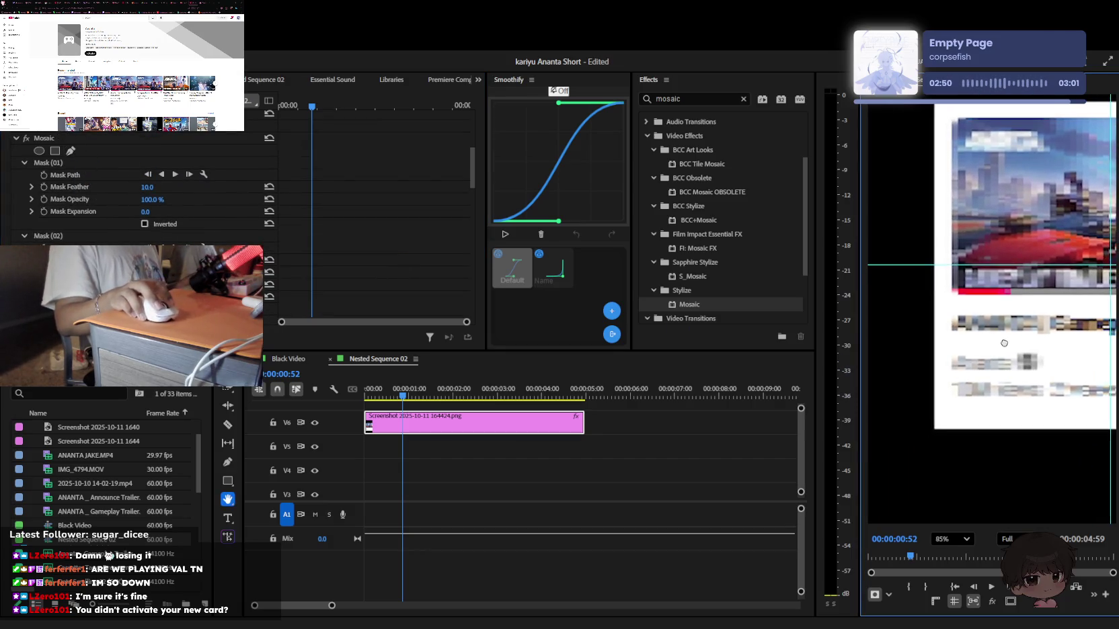
pyautogui.press('p')
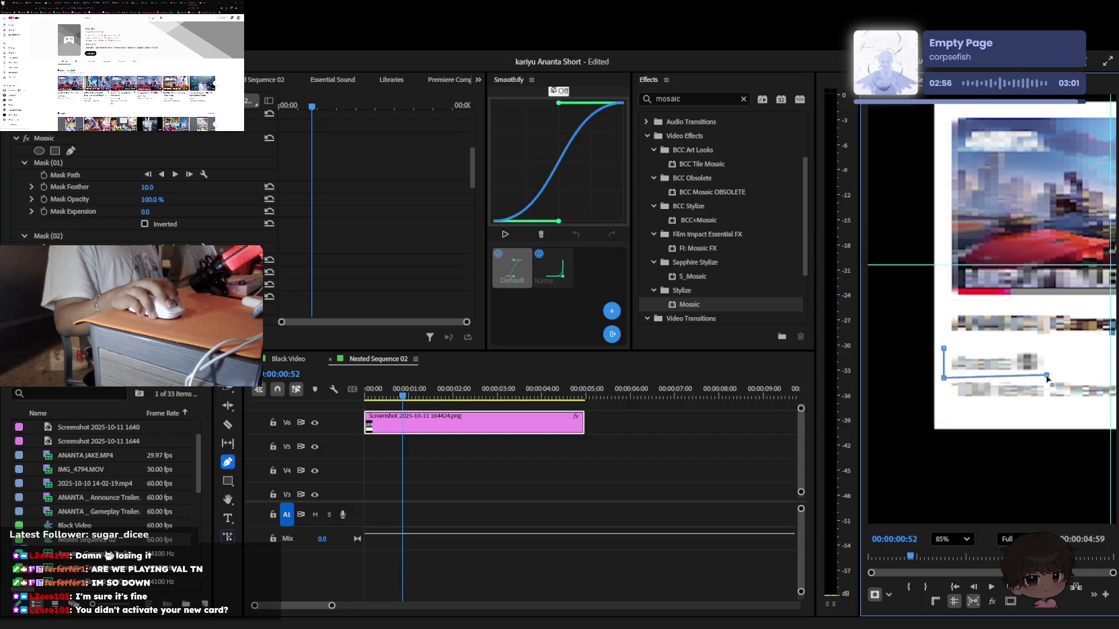
pyautogui.click(944, 349)
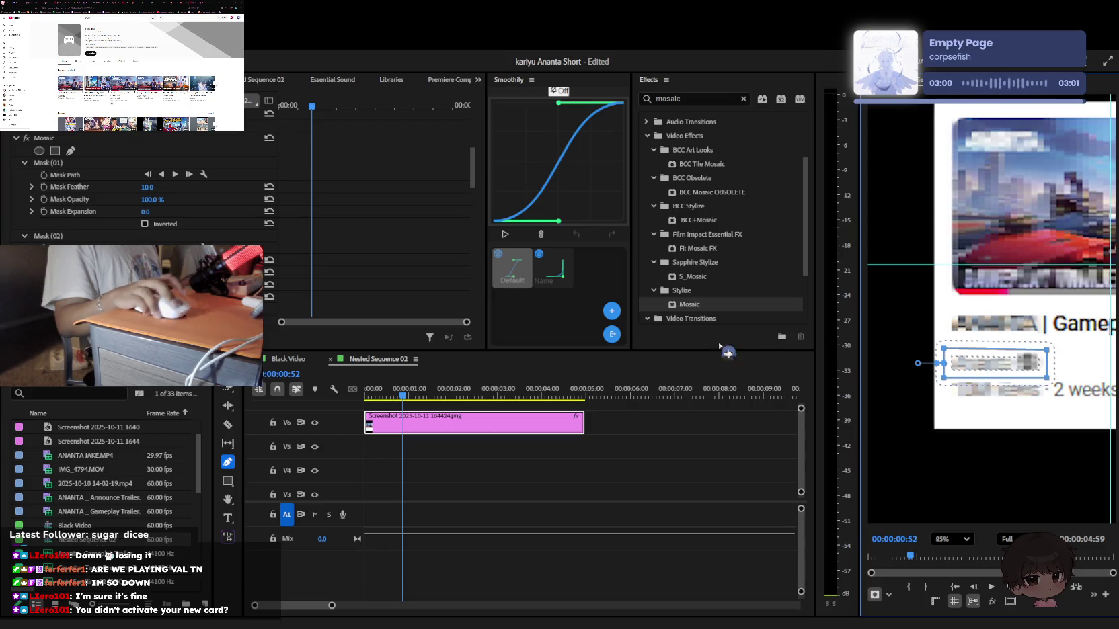
# Zoom the preview back out and reselect the Screenshot clip on V6
pyautogui.scroll(-2, 168, 194)
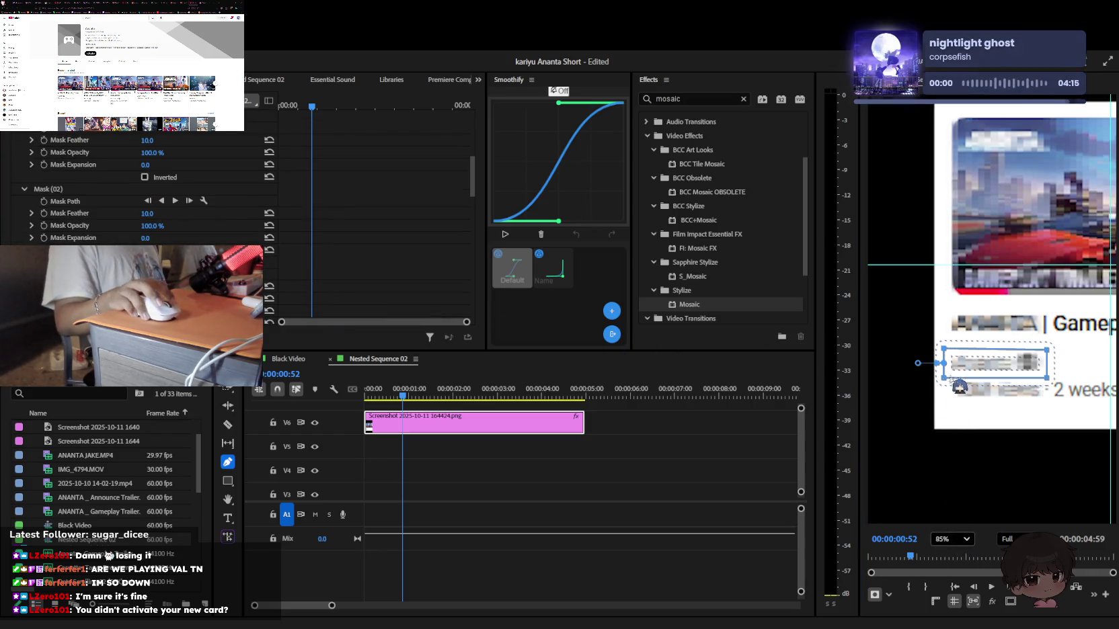
pyautogui.click(742, 483)
pyautogui.click(468, 424)
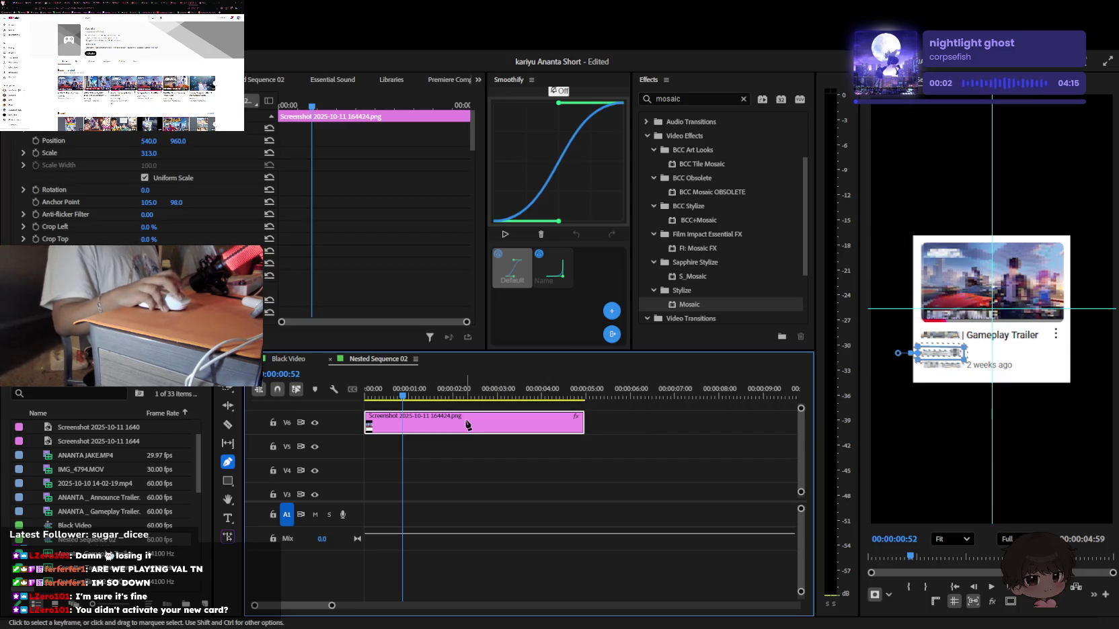
# Deselect the clip, return to the Black Video sequence and save the project
pyautogui.click(627, 475)
pyautogui.press('v')
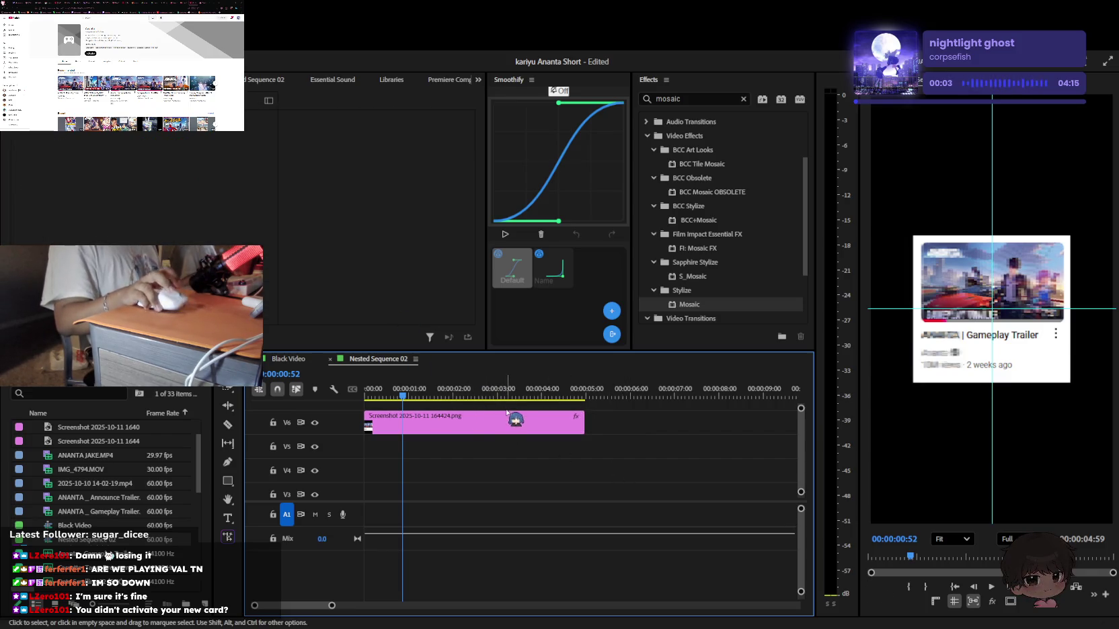
pyautogui.hotkey('shift', '3')
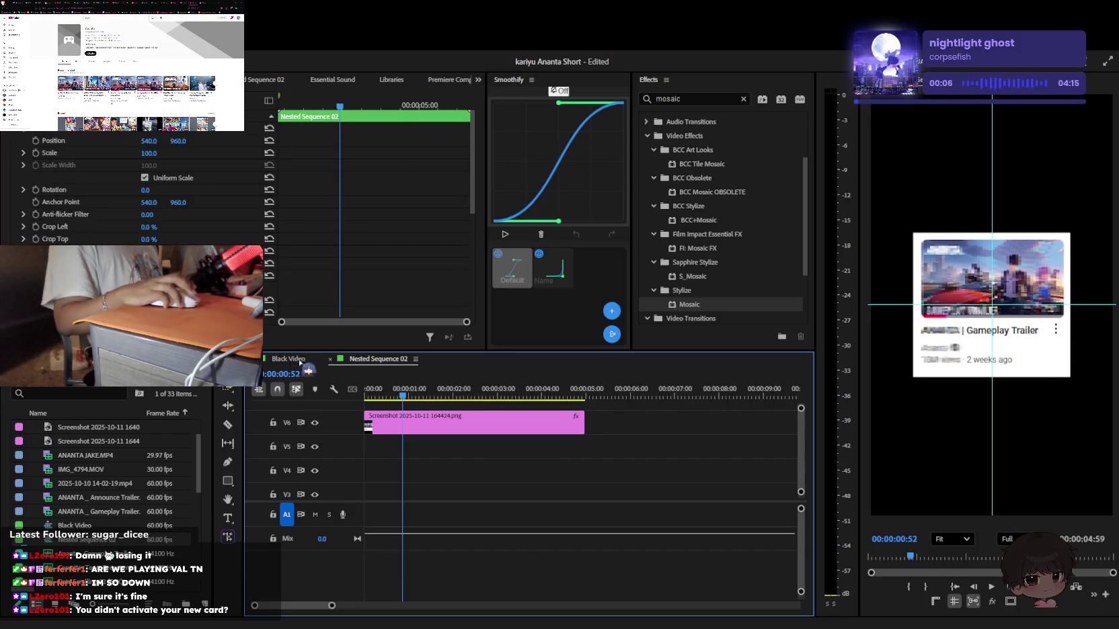
pyautogui.hotkey('ctrl', 's')
# Zoom the timeline out and play back the edit from the start
pyautogui.press('Home')
pyautogui.press('-')
pyautogui.press('-')
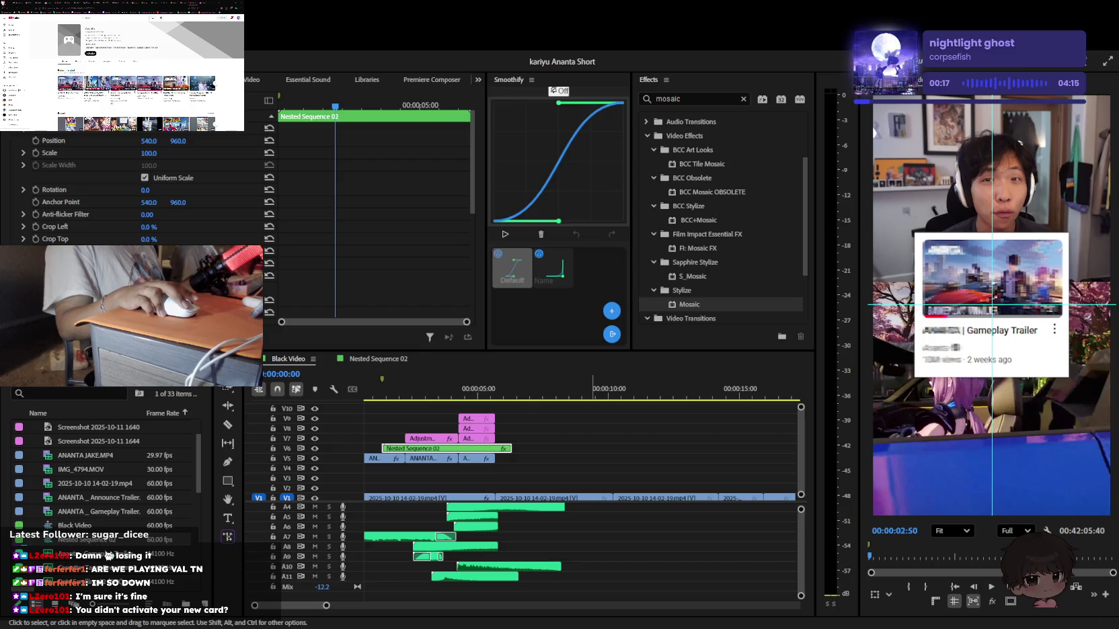
pyautogui.press('space')
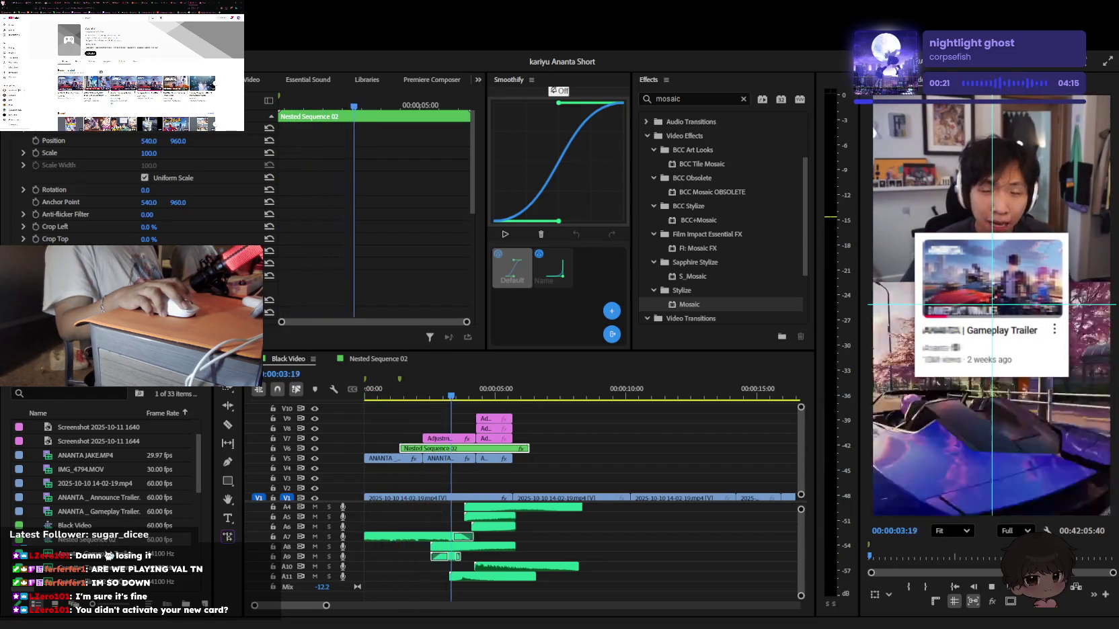
pyautogui.press('space')
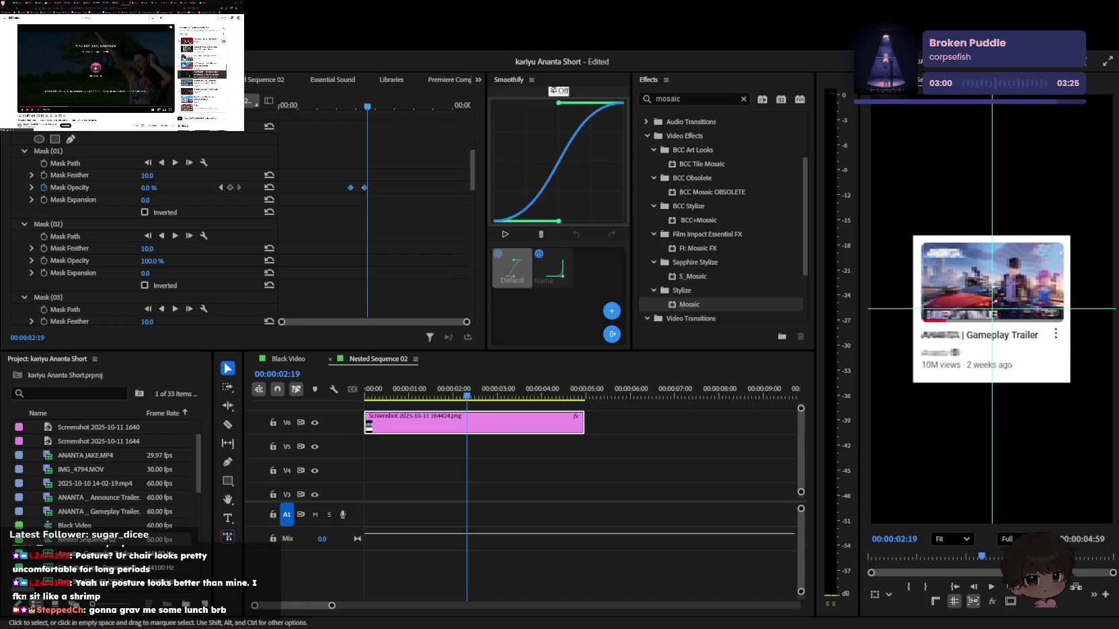
# Leave the YouTube video page and bring up the X home feed tab
pyautogui.click(202, 72)
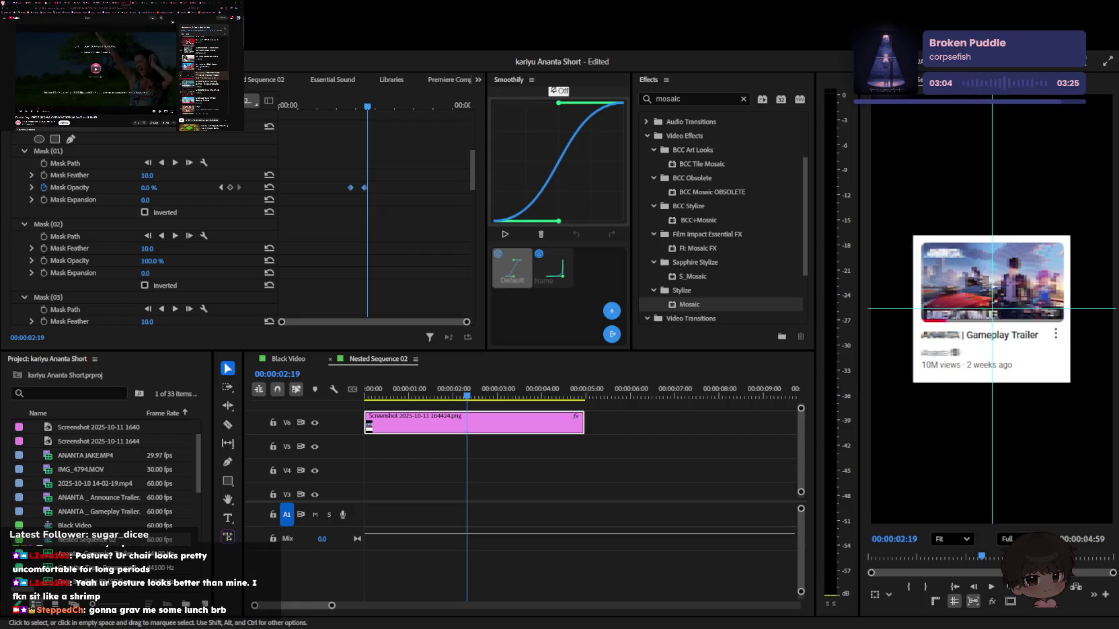
pyautogui.click(98, 4)
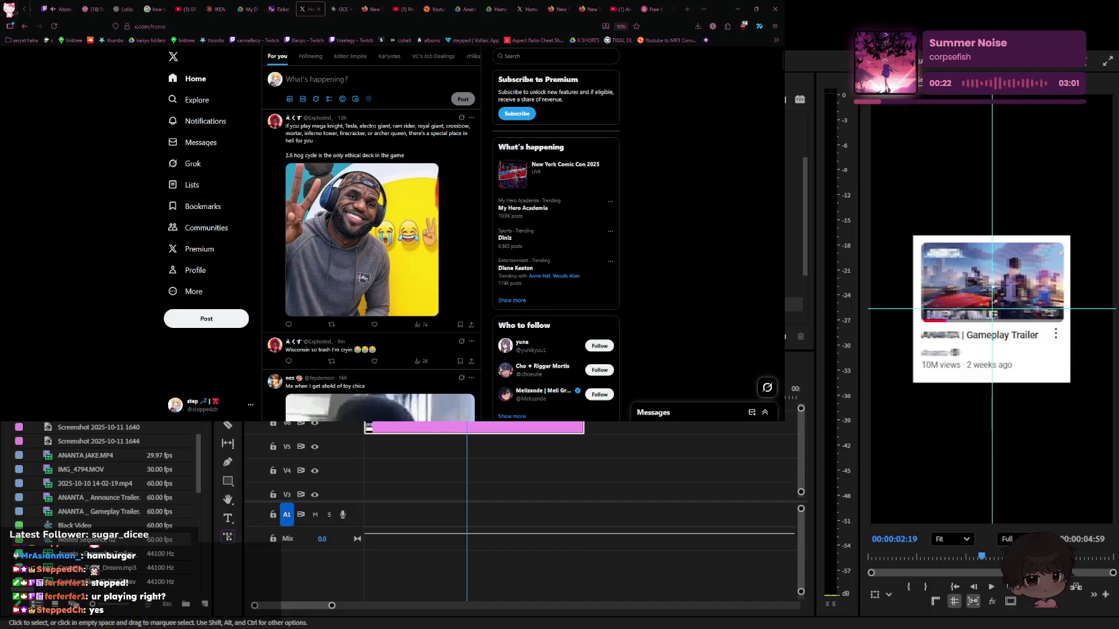
pyautogui.scroll(-2, 371, 235)
pyautogui.scroll(-1, 371, 235)
pyautogui.scroll(-2, 371, 235)
pyautogui.scroll(-1, 371, 240)
pyautogui.scroll(-3, 371, 241)
pyautogui.scroll(-2, 371, 241)
pyautogui.scroll(-2, 371, 240)
pyautogui.scroll(1, 371, 241)
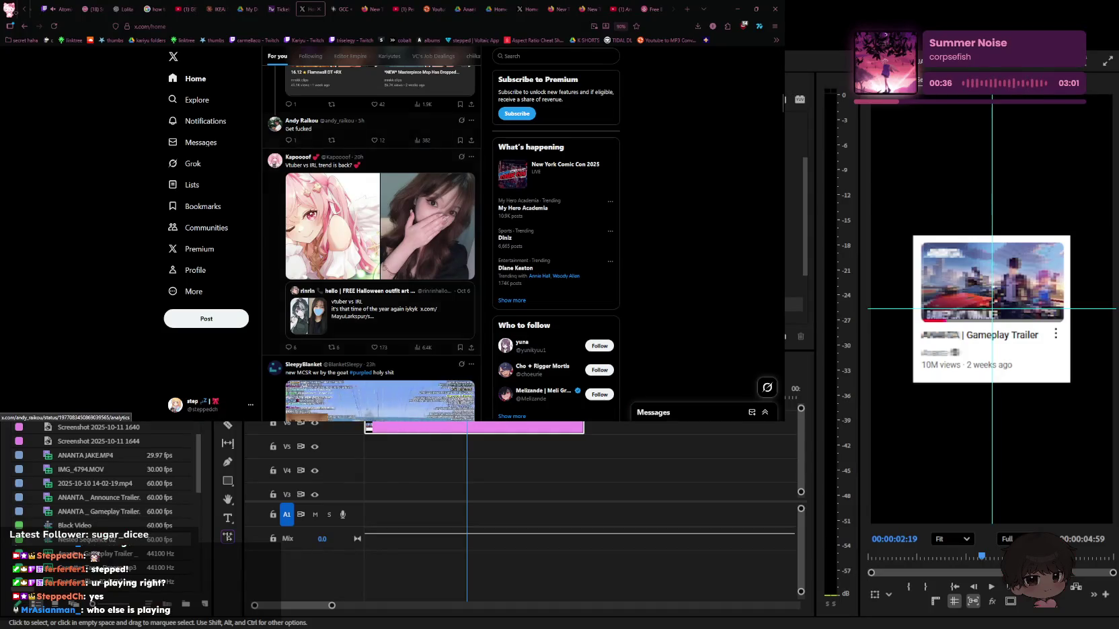
pyautogui.scroll(-3, 423, 222)
pyautogui.scroll(1, 370, 268)
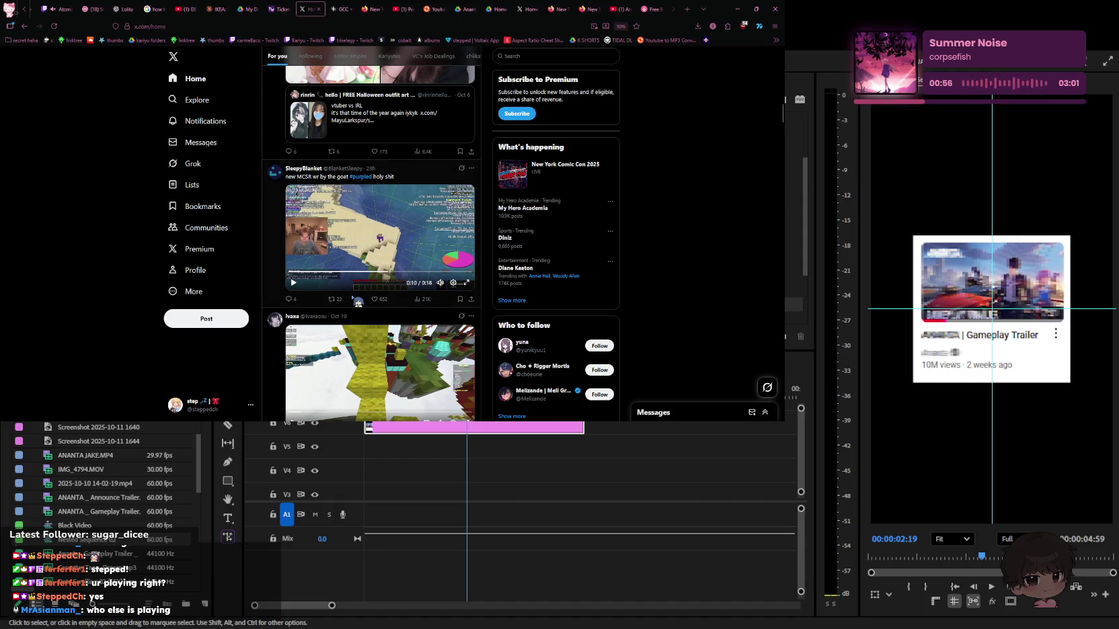
pyautogui.scroll(-2, 352, 292)
pyautogui.scroll(-3, 355, 295)
pyautogui.scroll(-3, 355, 295)
pyautogui.scroll(-4, 354, 295)
pyautogui.scroll(-2, 355, 294)
pyautogui.scroll(-3, 357, 296)
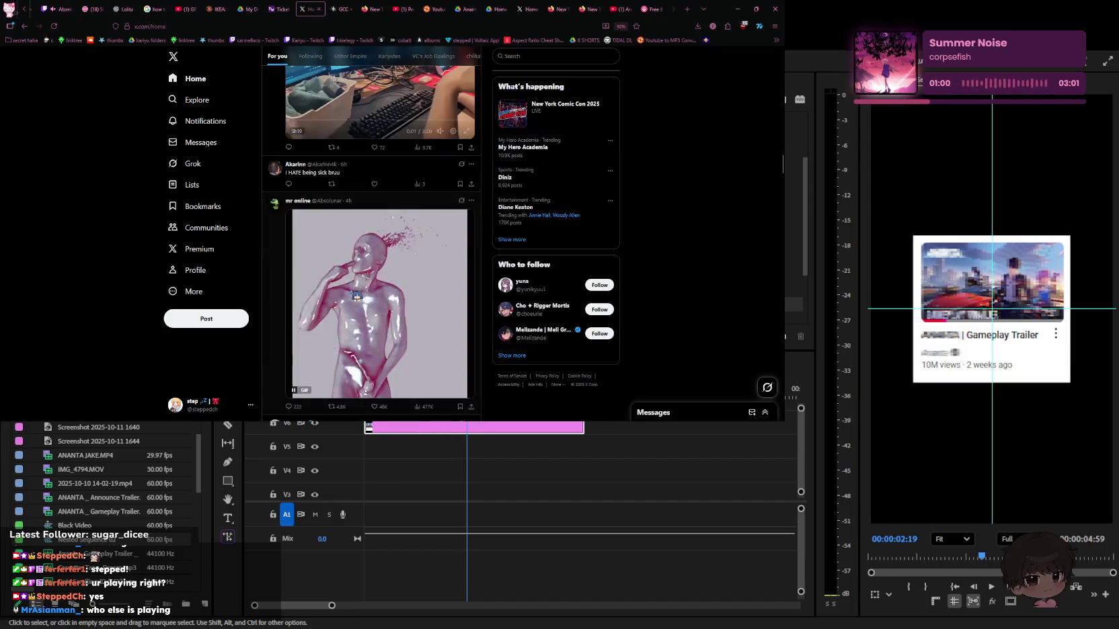
pyautogui.scroll(1, 359, 276)
pyautogui.scroll(2, 363, 253)
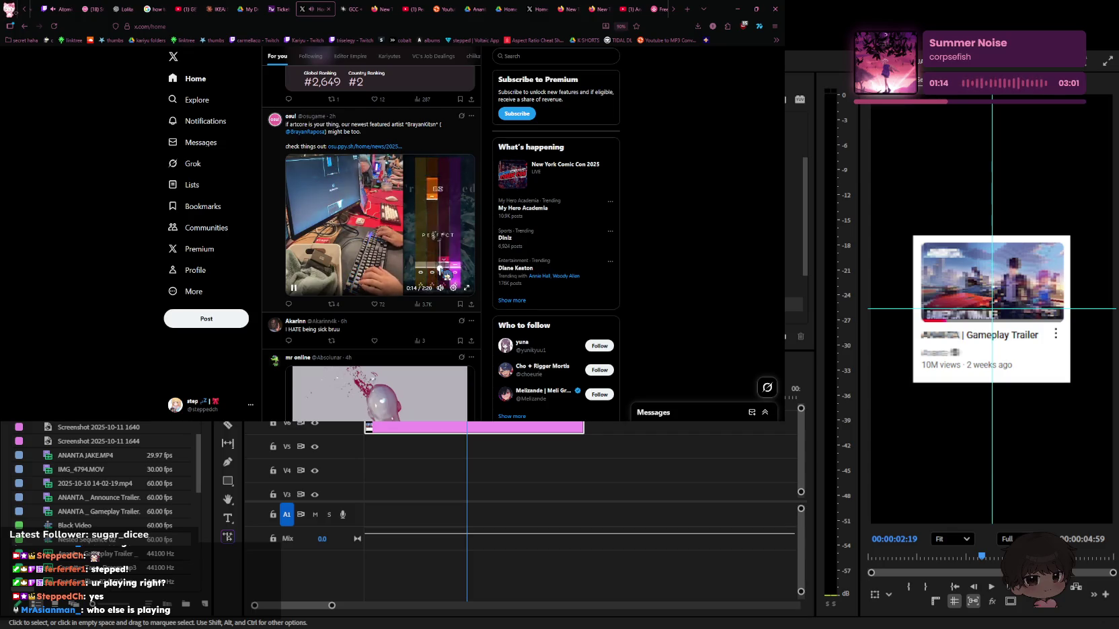
# Scroll the feed, skip to the next music track, and like the cosplay photo post
pyautogui.scroll(-5, 430, 269)
pyautogui.scroll(-2, 424, 263)
pyautogui.scroll(-2, 425, 263)
pyautogui.scroll(-1, 425, 264)
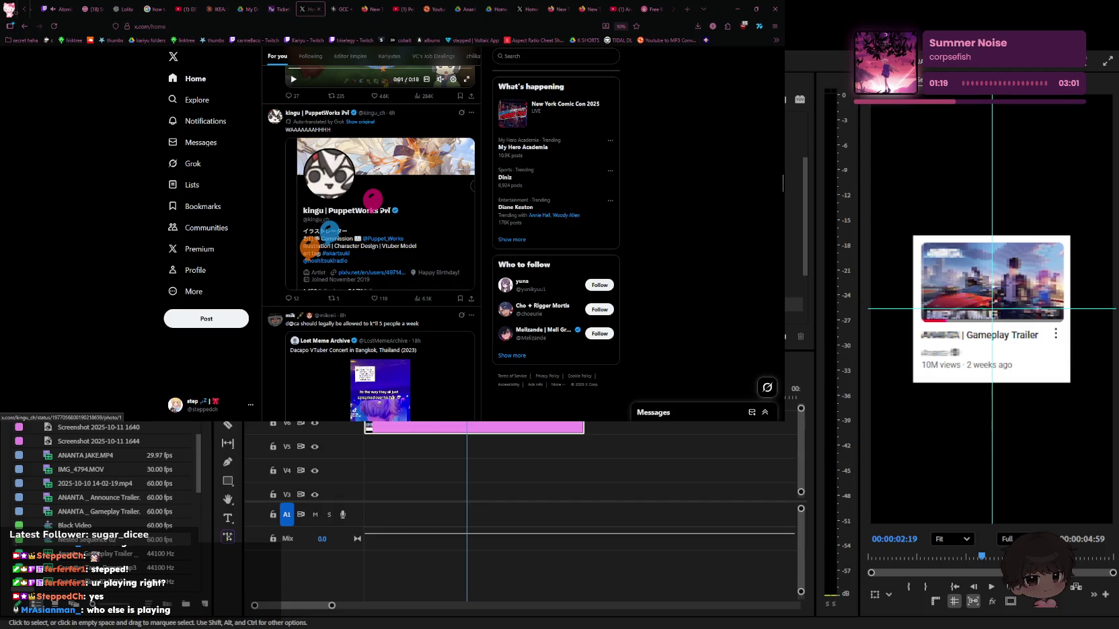
pyautogui.scroll(-3, 336, 246)
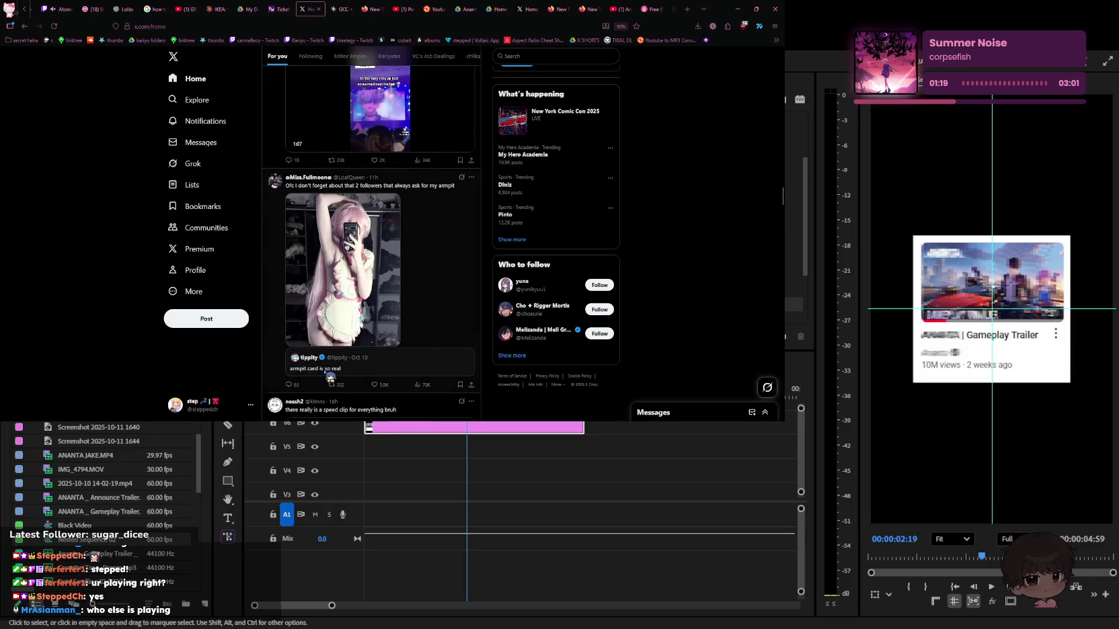
pyautogui.scroll(-1, 332, 370)
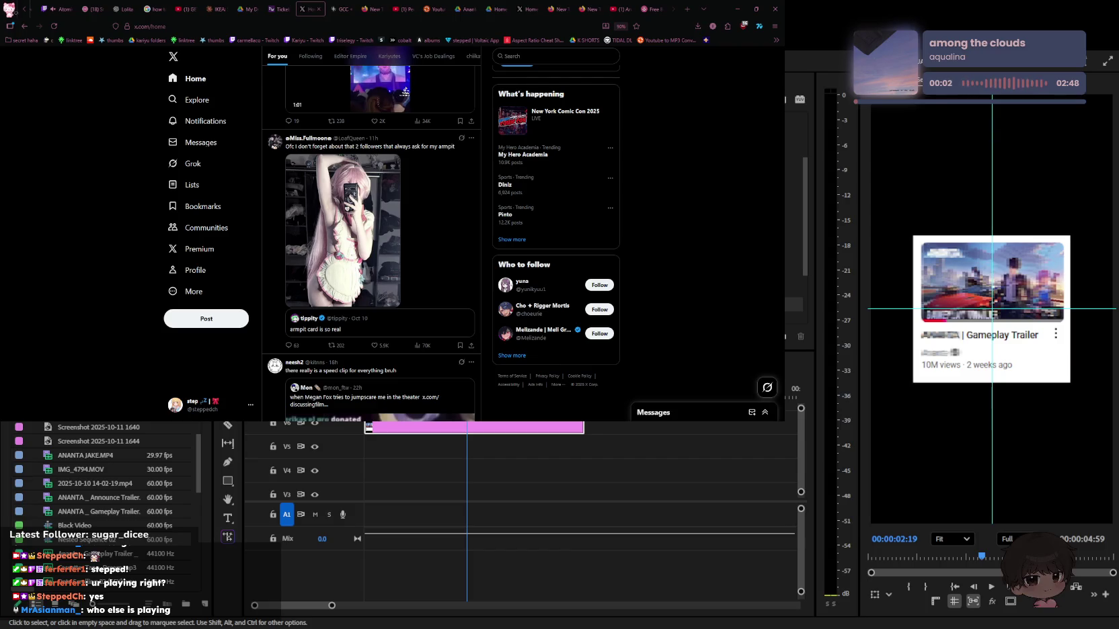
pyautogui.press('XF86AudioNext')
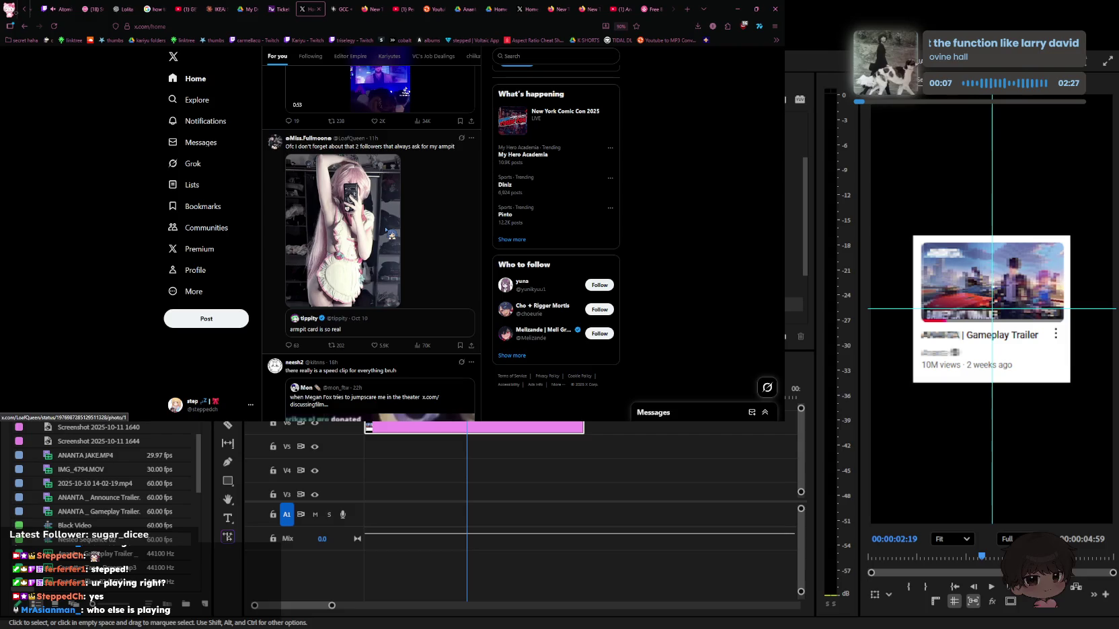
pyautogui.scroll(-3, 391, 220)
pyautogui.scroll(-2, 392, 220)
pyautogui.scroll(-2, 391, 219)
pyautogui.scroll(-2, 392, 220)
pyautogui.scroll(-2, 391, 220)
pyautogui.scroll(1, 391, 220)
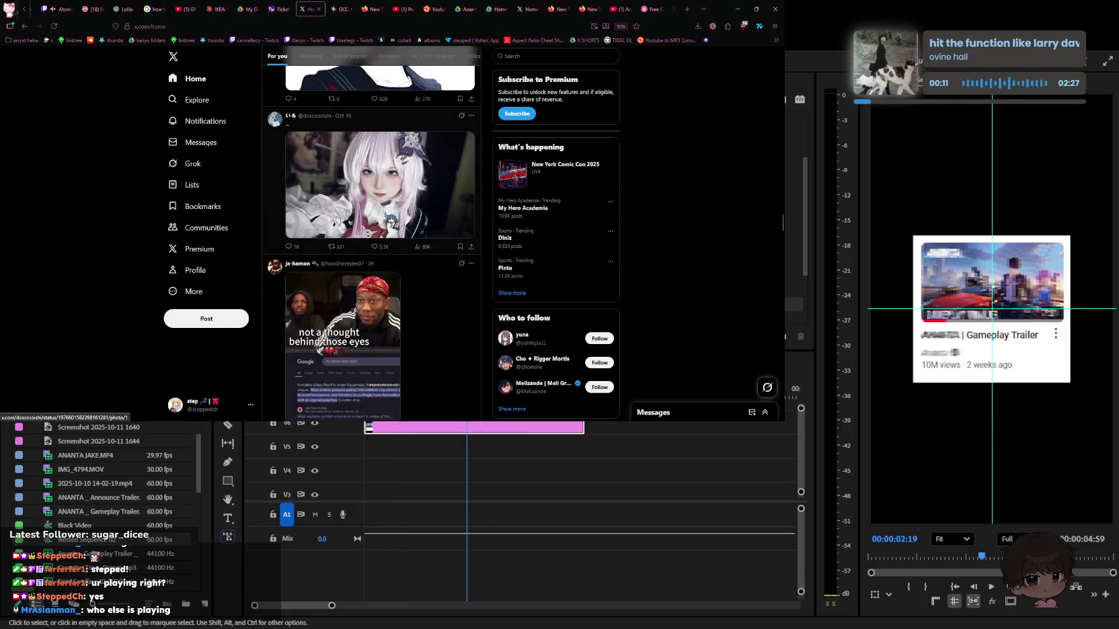
pyautogui.click(382, 247)
# Like the anime-girl illustration post and then the squesh illustration post further down
pyautogui.scroll(-3, 407, 214)
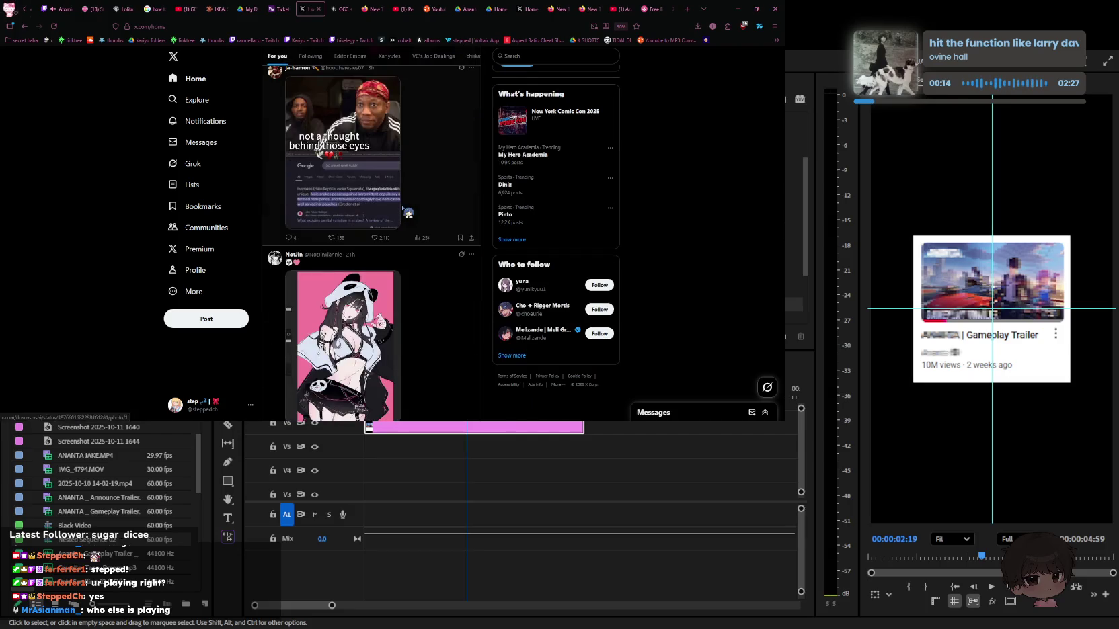
pyautogui.scroll(-1, 407, 214)
pyautogui.scroll(-1, 407, 214)
pyautogui.click(387, 276)
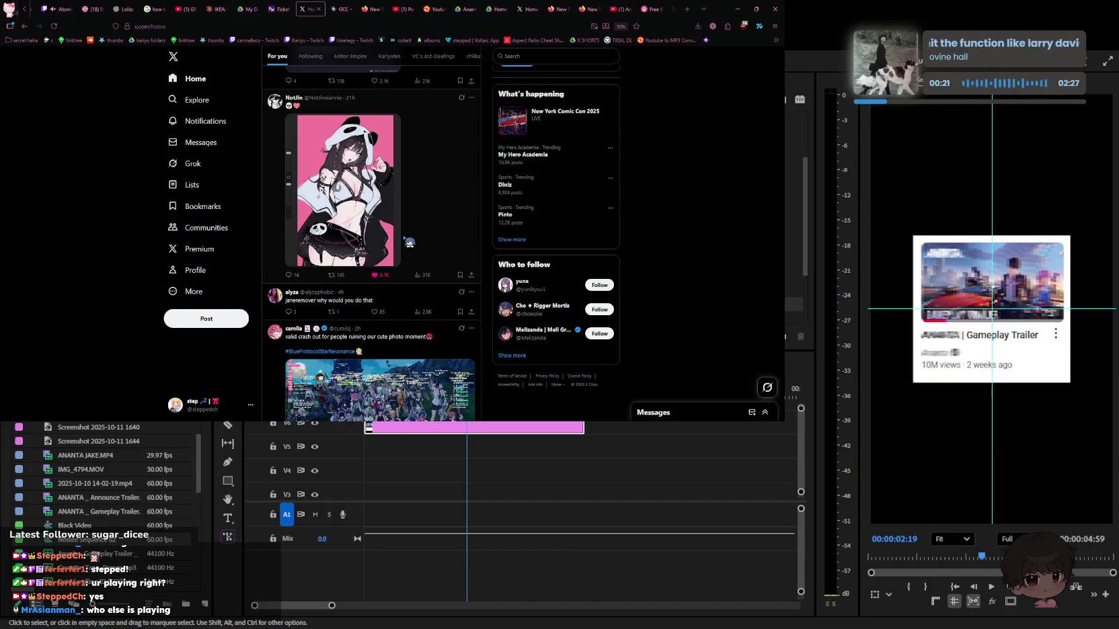
pyautogui.scroll(-2, 411, 232)
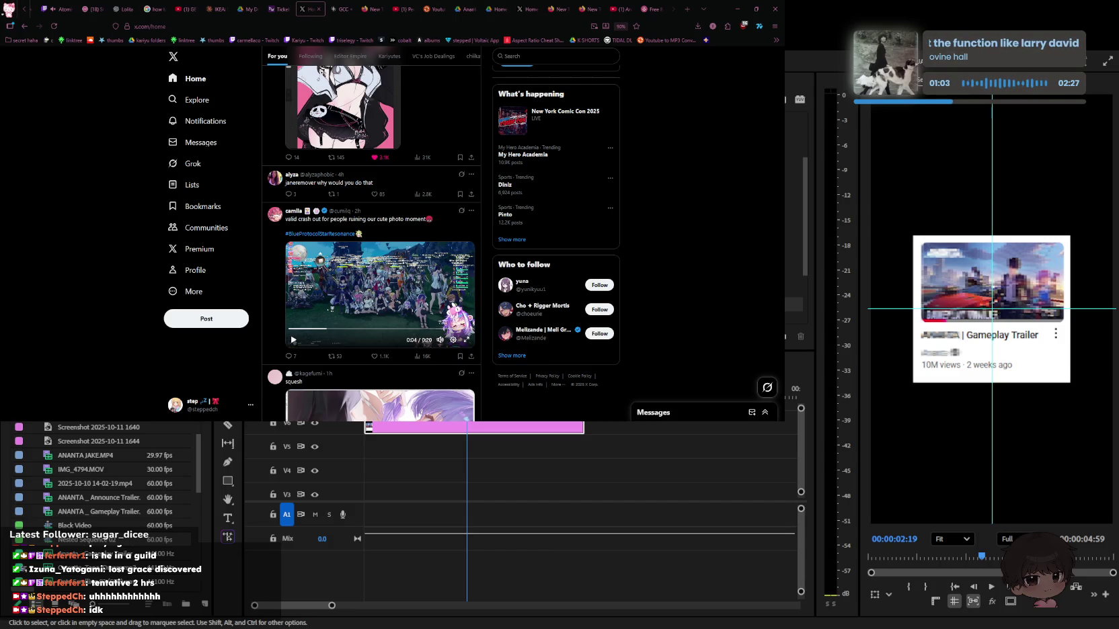
pyautogui.scroll(-3, 368, 230)
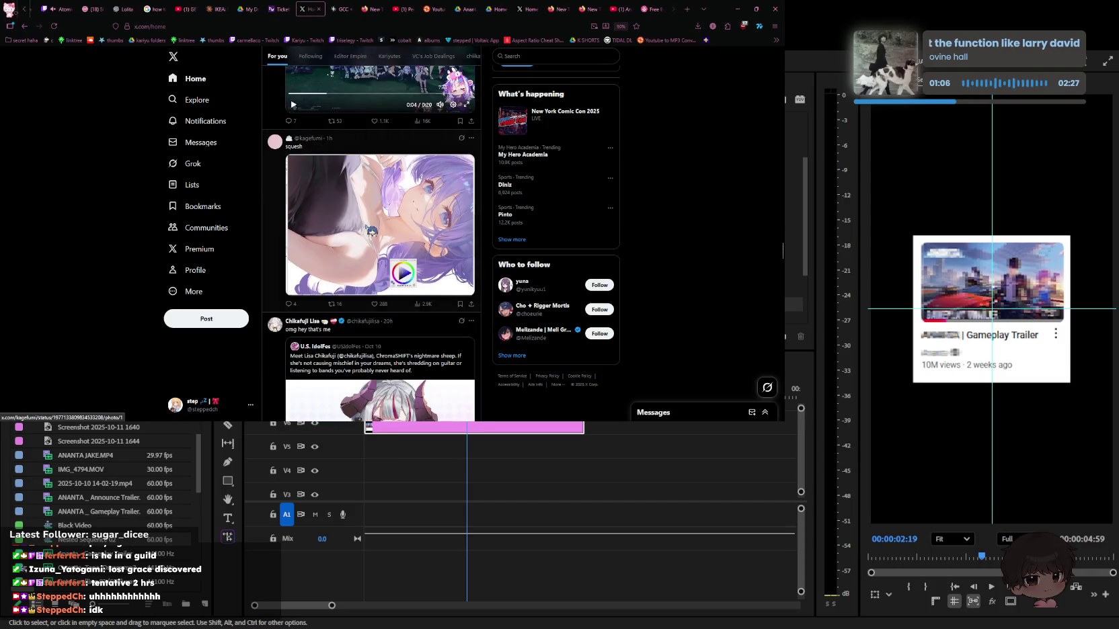
pyautogui.click(375, 304)
# View the squesh image full size, peek at the horned VTuber announcement, then return
pyautogui.click(404, 240)
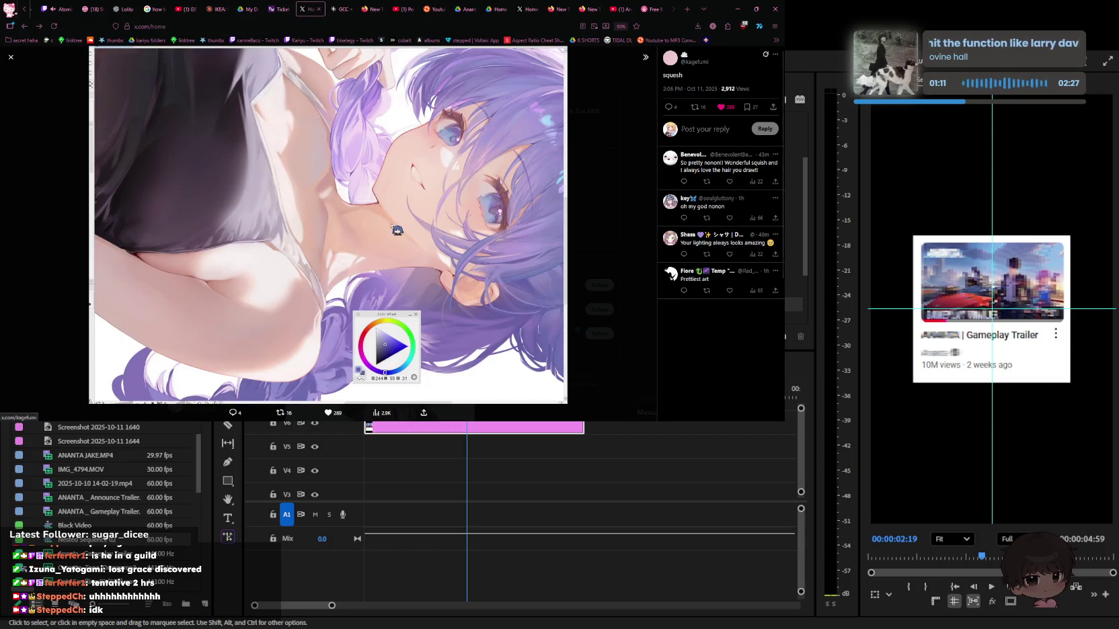
pyautogui.press('Escape')
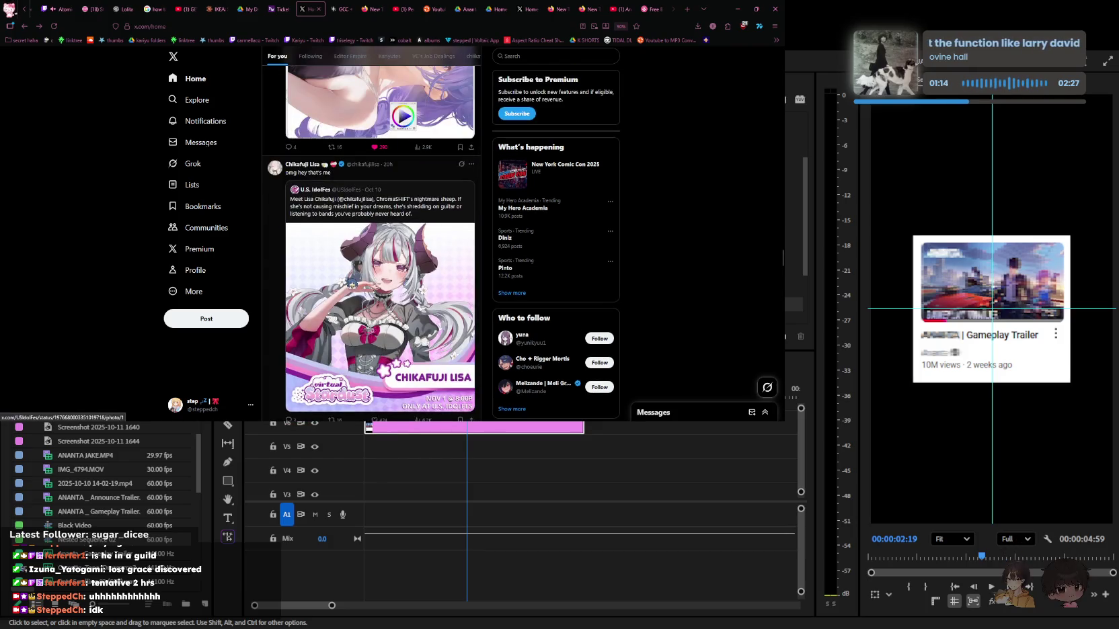
pyautogui.scroll(-1, 424, 271)
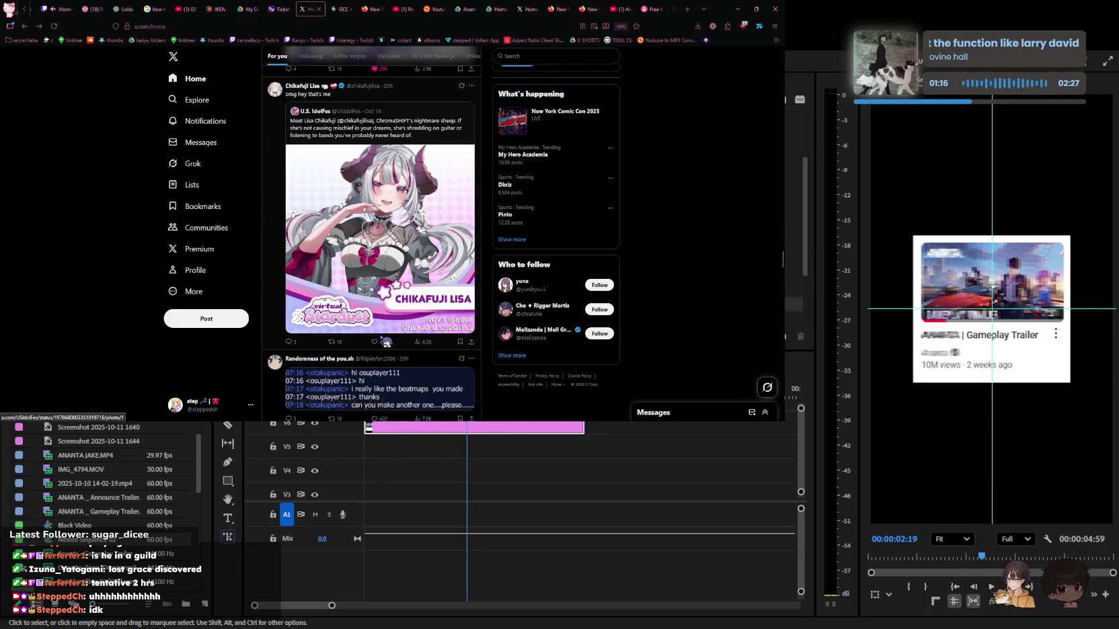
pyautogui.click(386, 346)
pyautogui.hotkey('alt', 'Left')
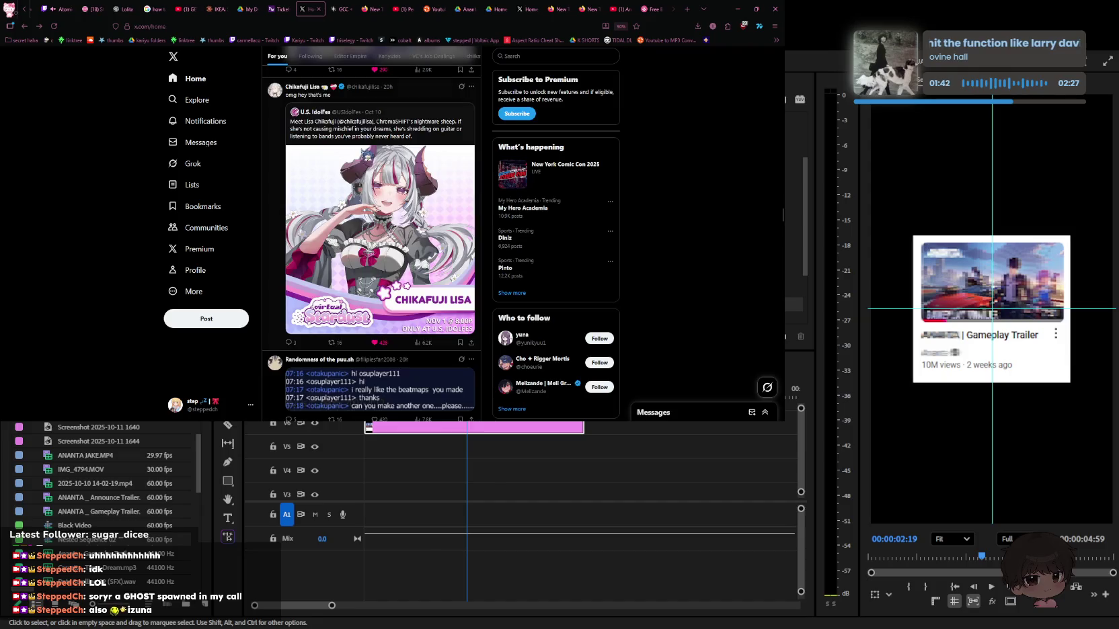
pyautogui.scroll(-4, 363, 154)
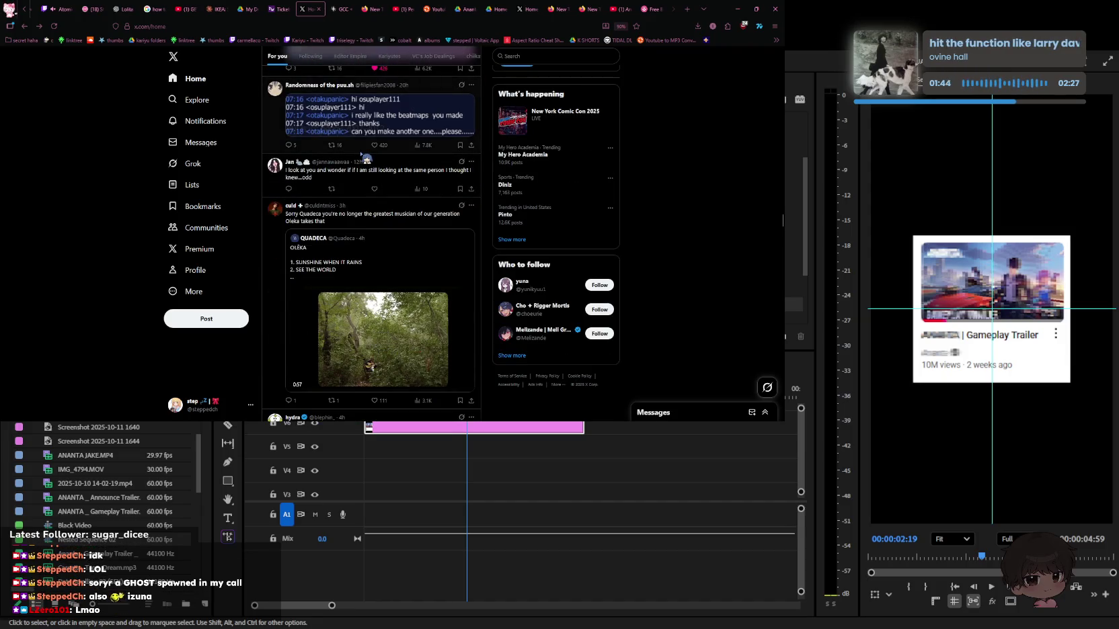
pyautogui.scroll(-2, 365, 158)
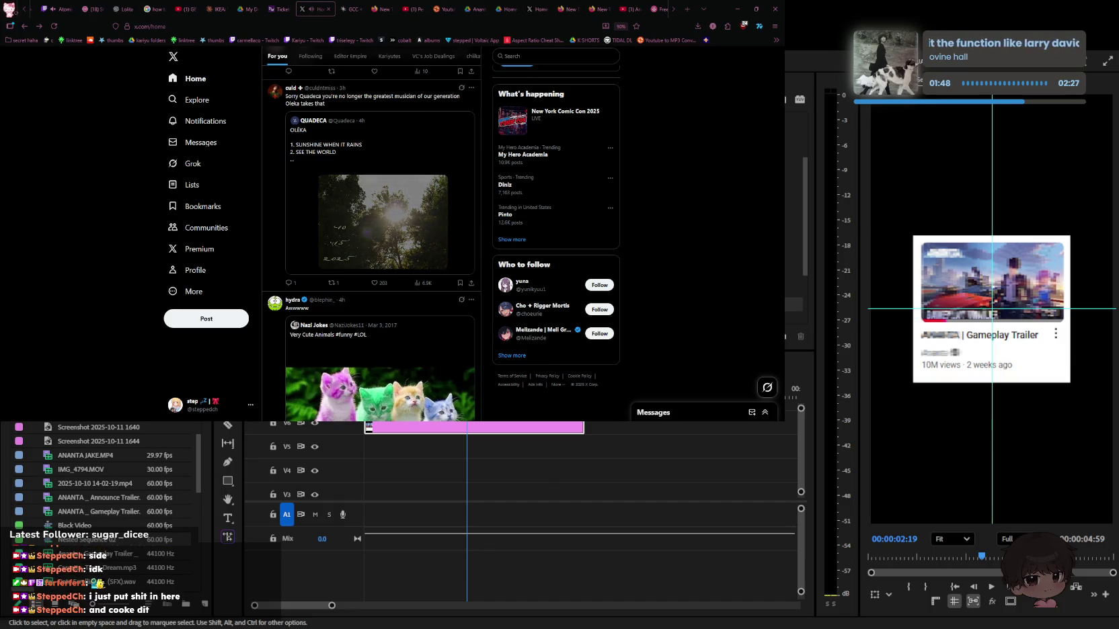
# Scroll down the feed to the Geometry Dash video and pause it
pyautogui.scroll(-4, 370, 255)
pyautogui.scroll(-2, 370, 256)
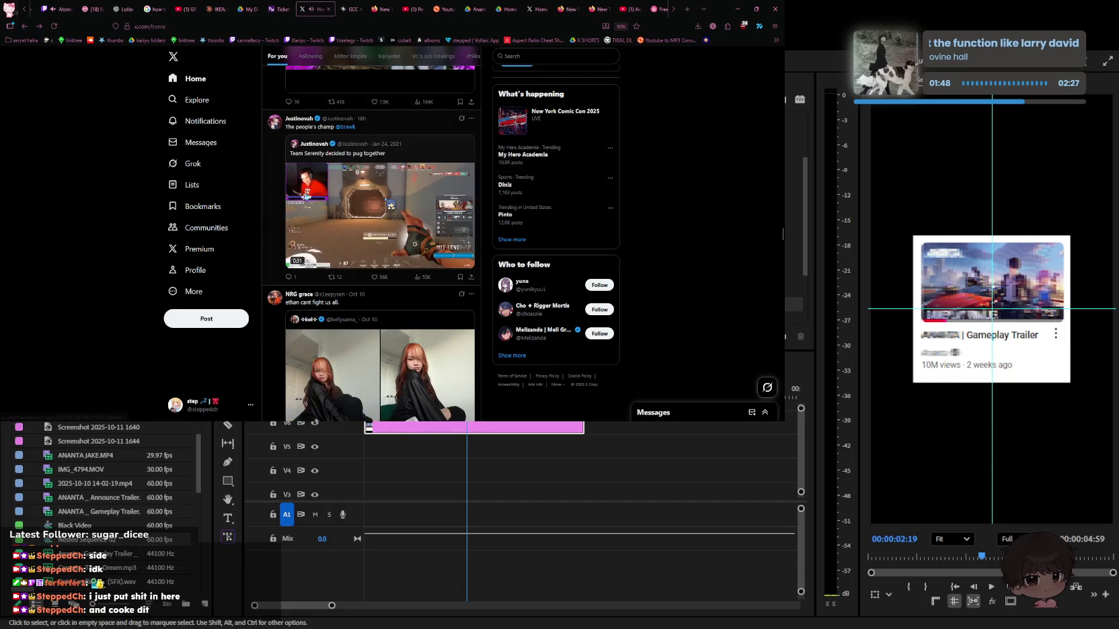
pyautogui.scroll(-3, 390, 205)
pyautogui.scroll(-3, 392, 202)
pyautogui.scroll(-3, 396, 213)
pyautogui.scroll(-3, 396, 214)
pyautogui.scroll(-3, 398, 216)
pyautogui.scroll(-3, 400, 225)
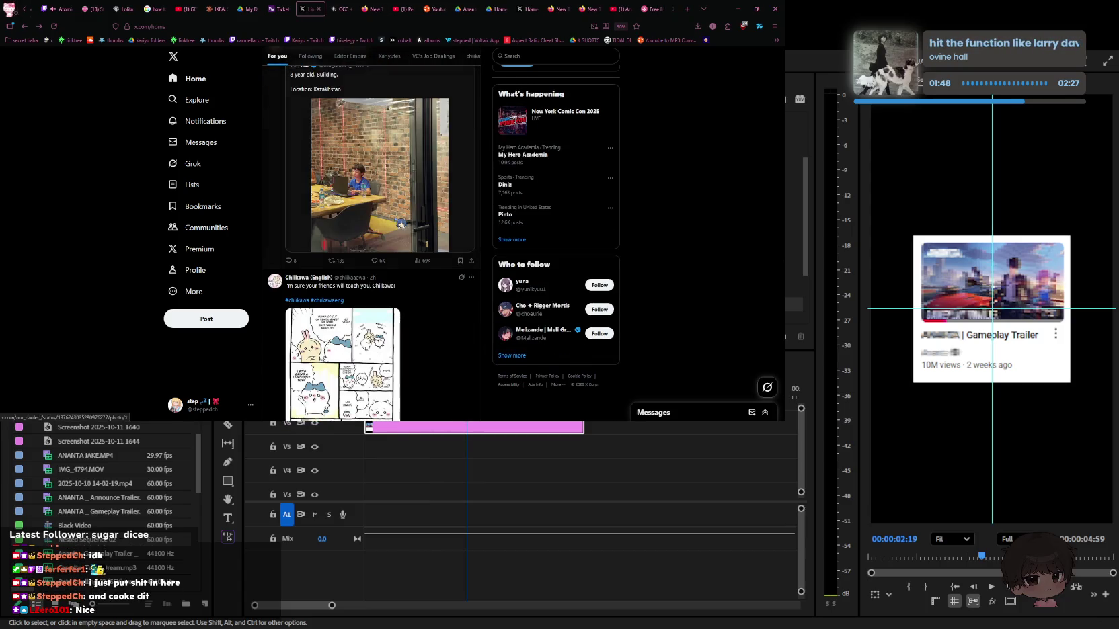
pyautogui.scroll(-3, 401, 224)
pyautogui.scroll(-3, 401, 222)
pyautogui.scroll(-3, 402, 221)
pyautogui.scroll(3, 402, 220)
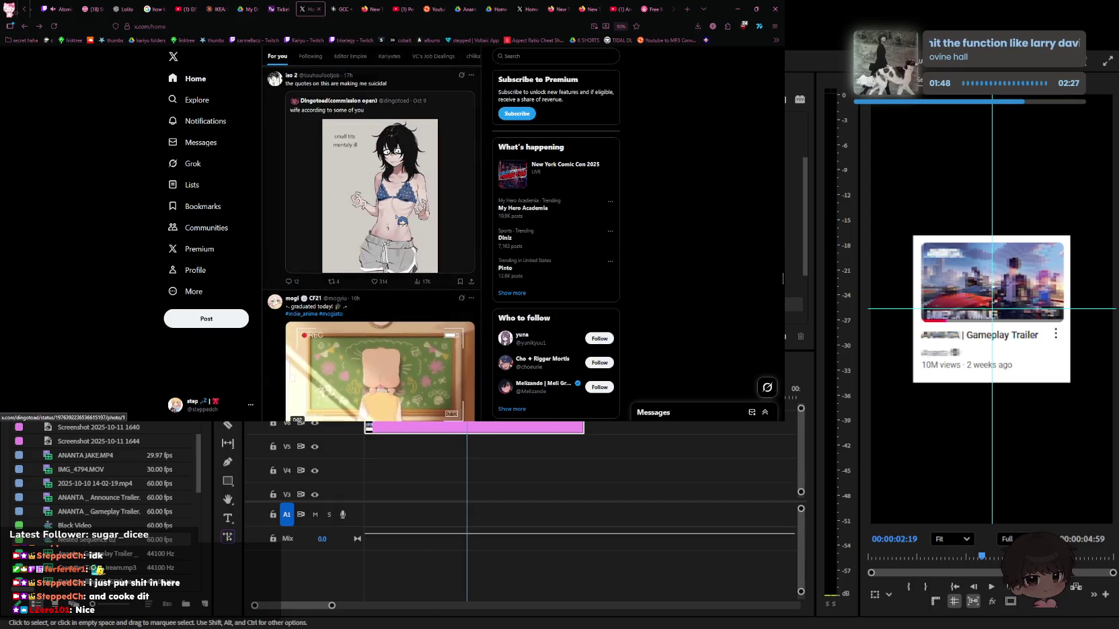
pyautogui.scroll(-3, 402, 220)
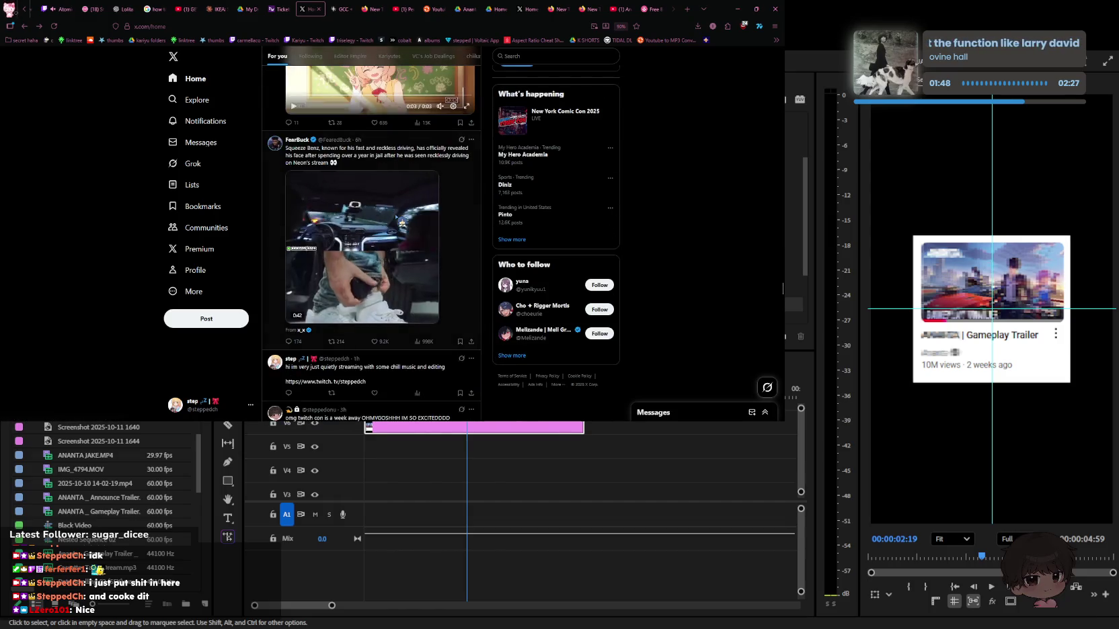
pyautogui.scroll(-3, 401, 222)
pyautogui.scroll(-5, 401, 221)
pyautogui.scroll(-3, 401, 221)
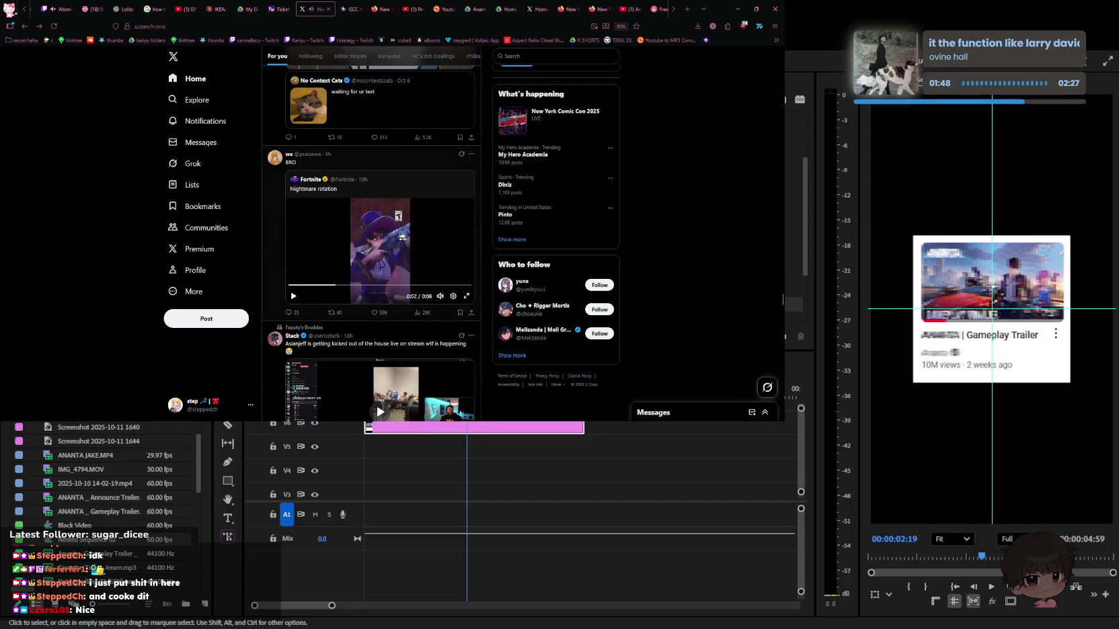
pyautogui.scroll(-3, 402, 235)
pyautogui.scroll(-3, 402, 231)
pyautogui.scroll(-3, 402, 228)
pyautogui.scroll(-3, 402, 228)
pyautogui.scroll(-5, 402, 226)
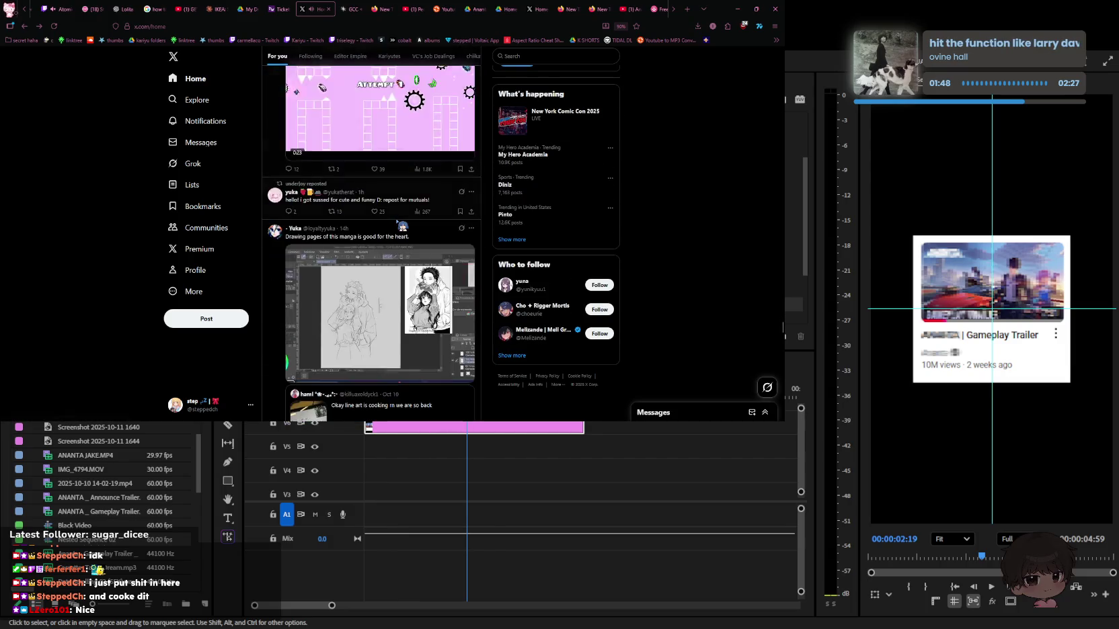
pyautogui.scroll(1, 430, 255)
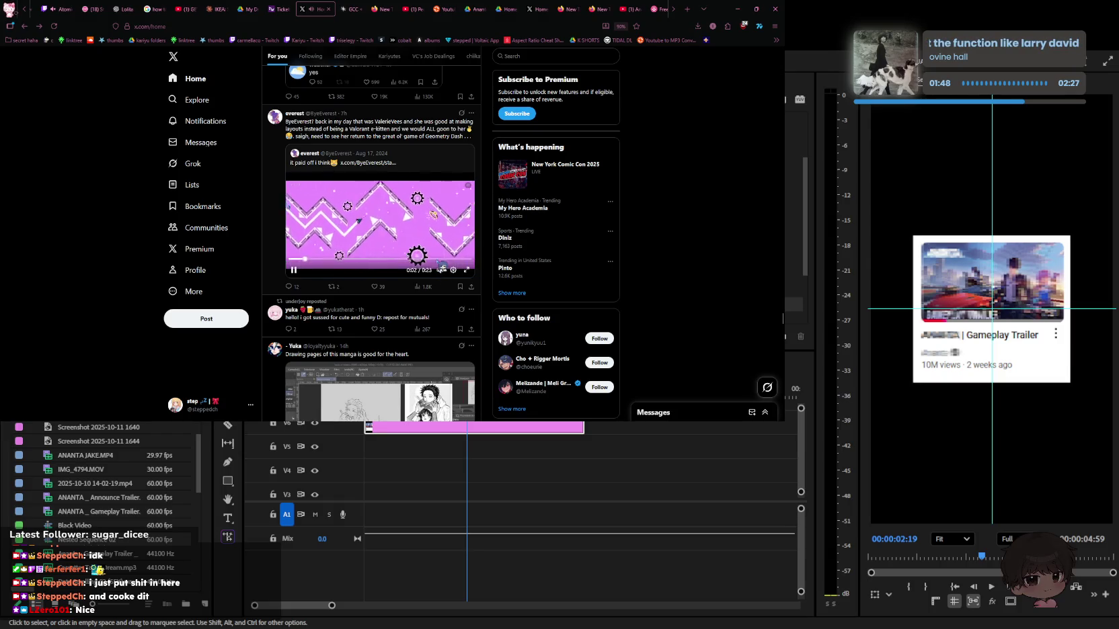
pyautogui.click(380, 222)
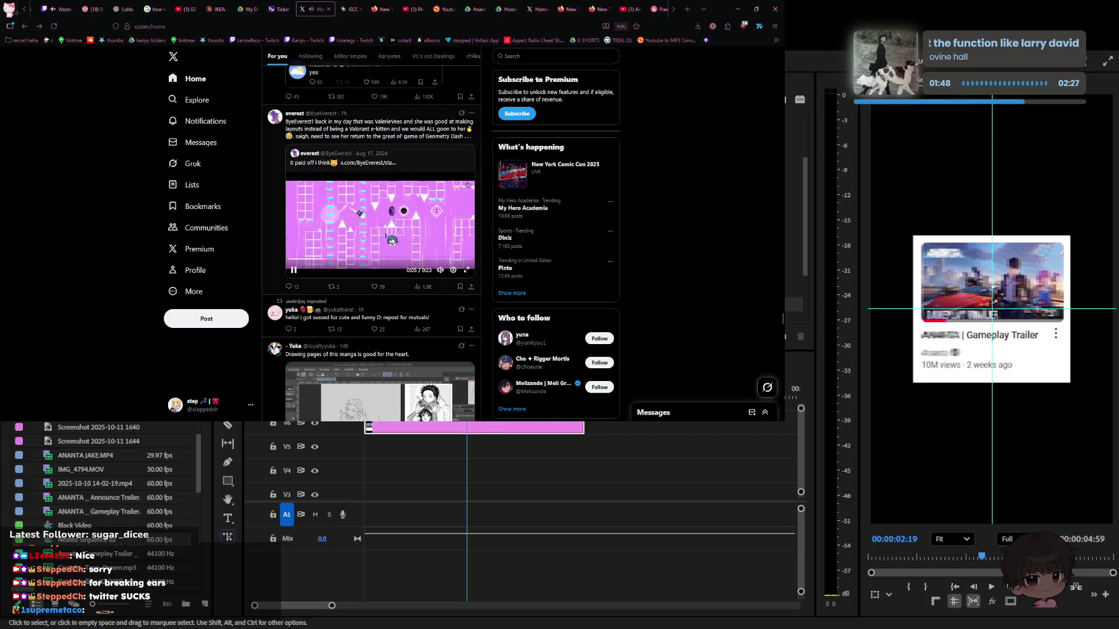
pyautogui.scroll(-4, 376, 224)
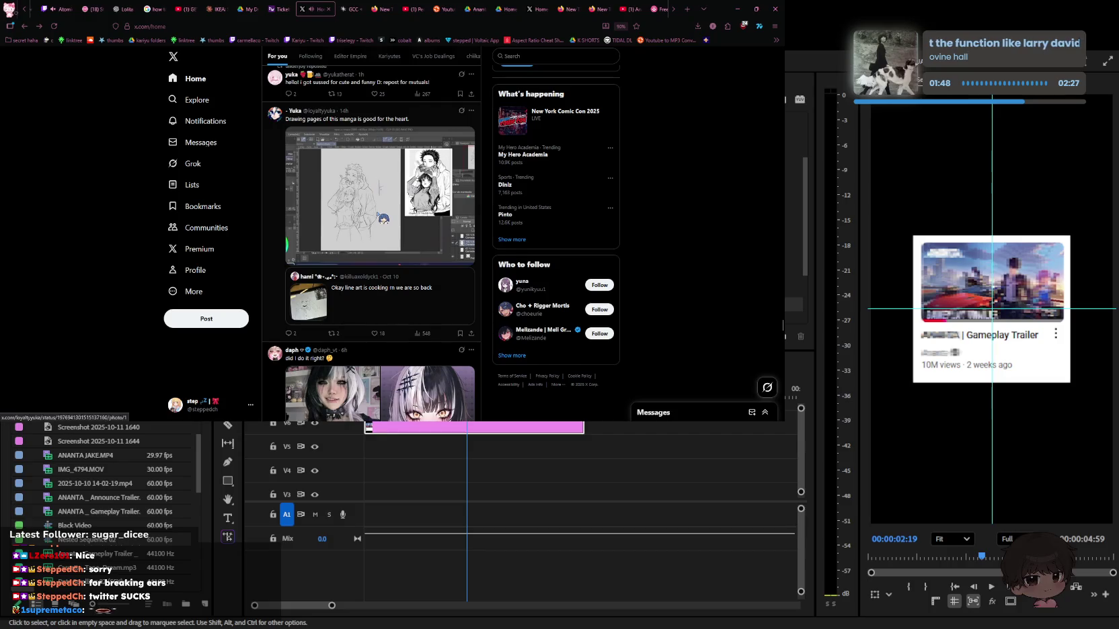
pyautogui.scroll(-2, 381, 220)
pyautogui.scroll(-1, 384, 219)
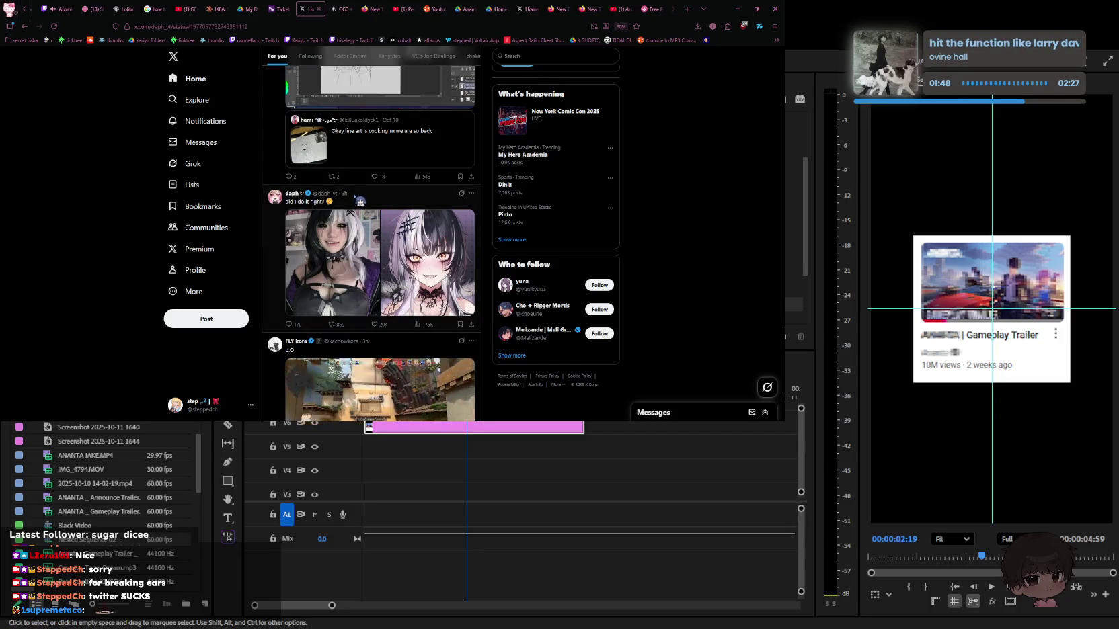
# Glance at the side-by-side portraits post, scroll on, then switch to the Peonies Day YouTube tab
pyautogui.click(380, 219)
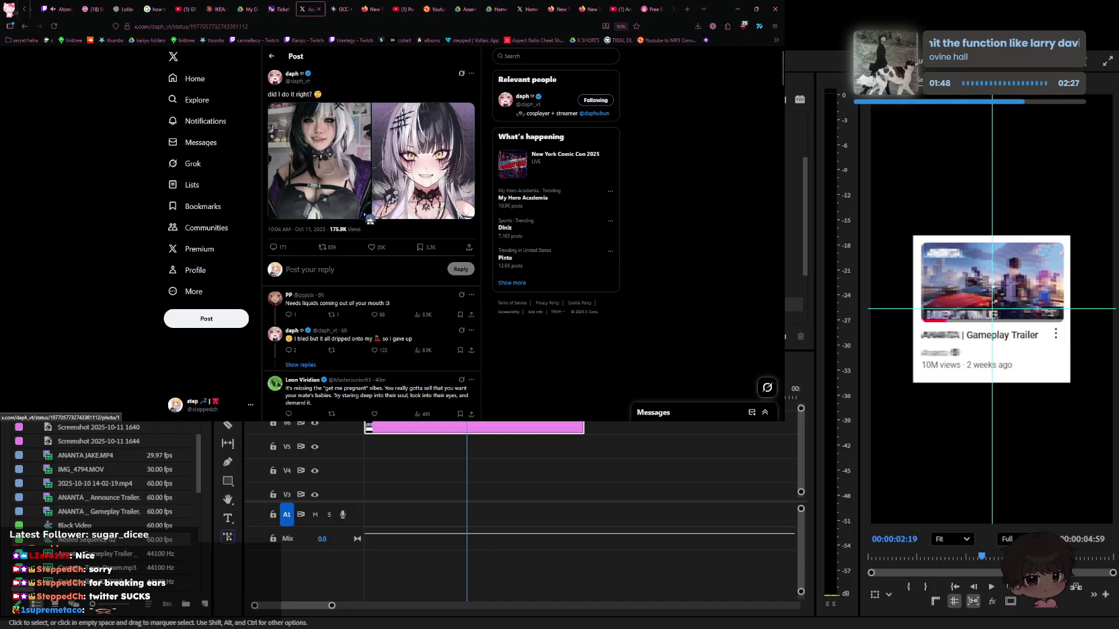
pyautogui.hotkey('alt', 'Left')
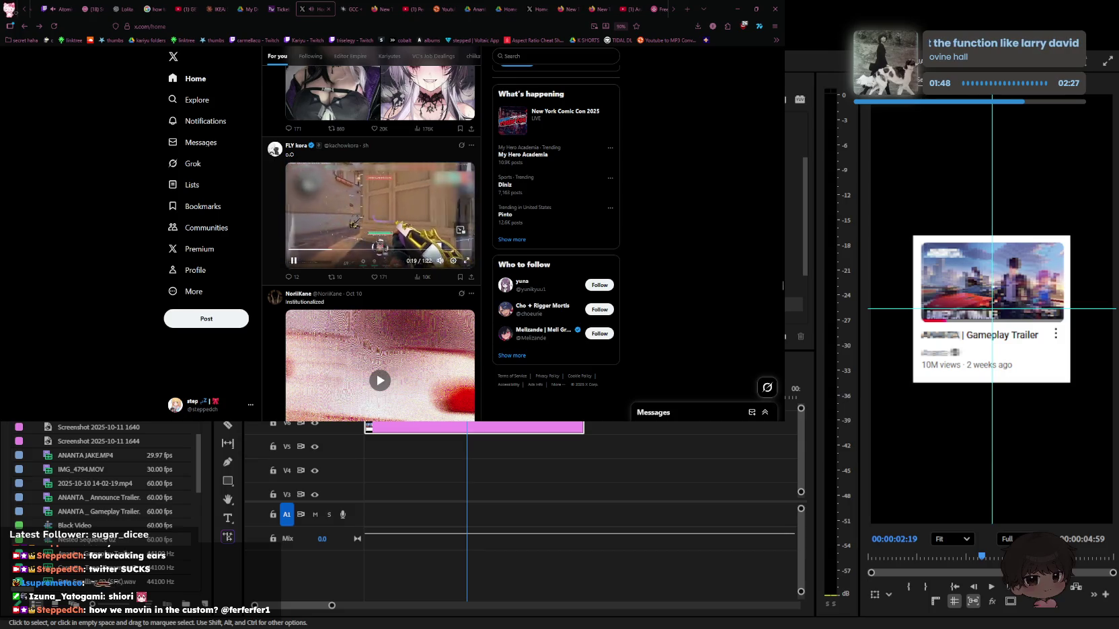
pyautogui.scroll(-3, 368, 240)
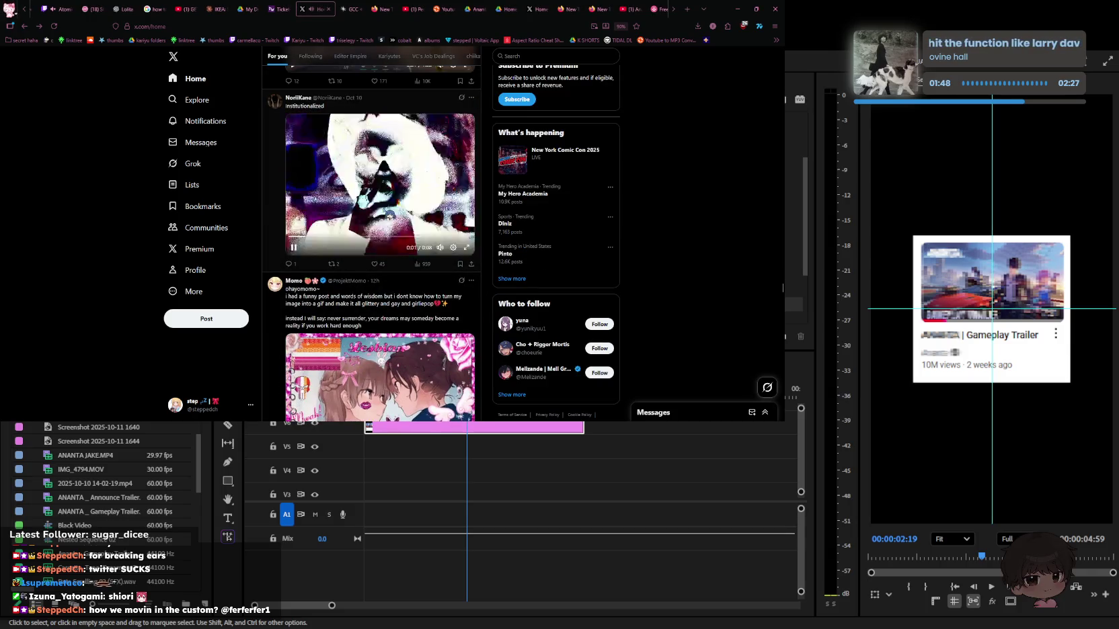
pyautogui.scroll(-5, 447, 233)
pyautogui.scroll(-2, 403, 255)
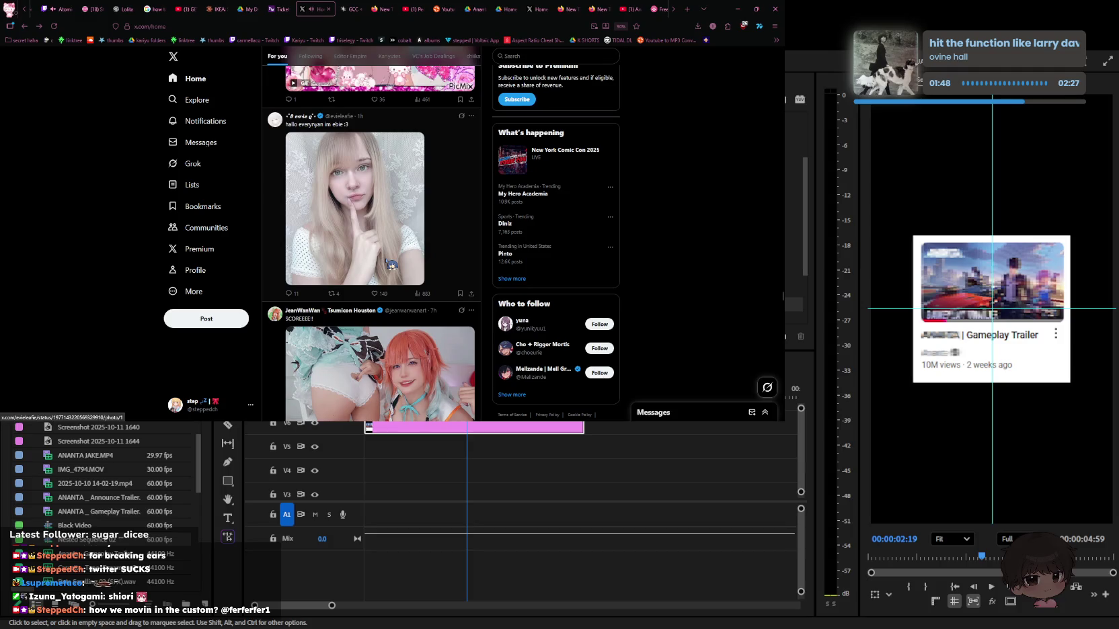
pyautogui.scroll(1, 391, 263)
pyautogui.scroll(-4, 344, 240)
pyautogui.scroll(-4, 345, 241)
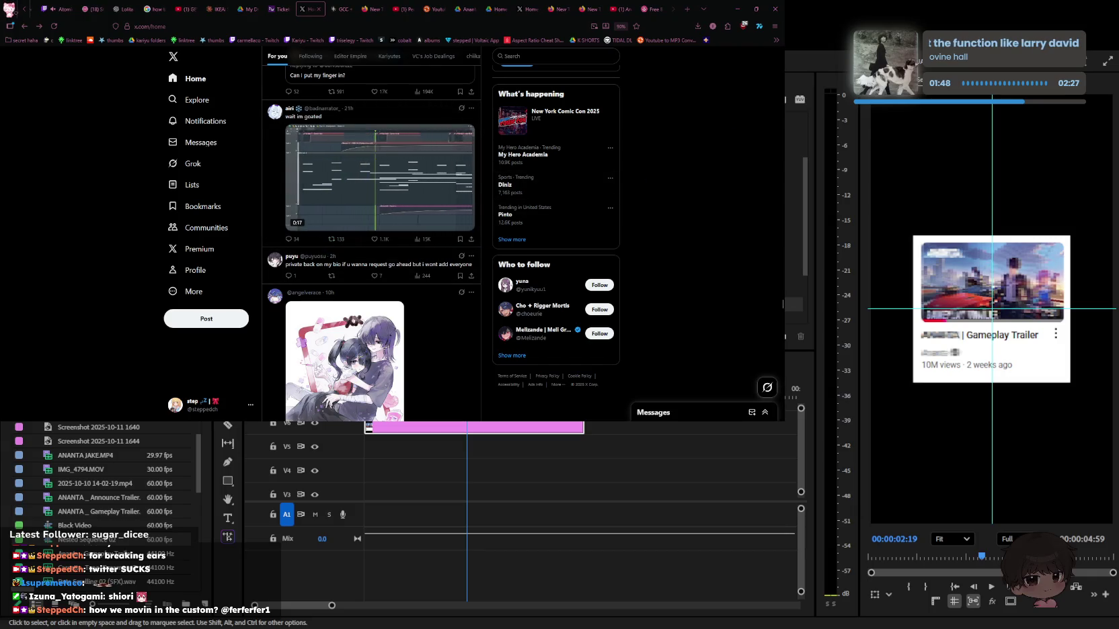
pyautogui.click(400, 9)
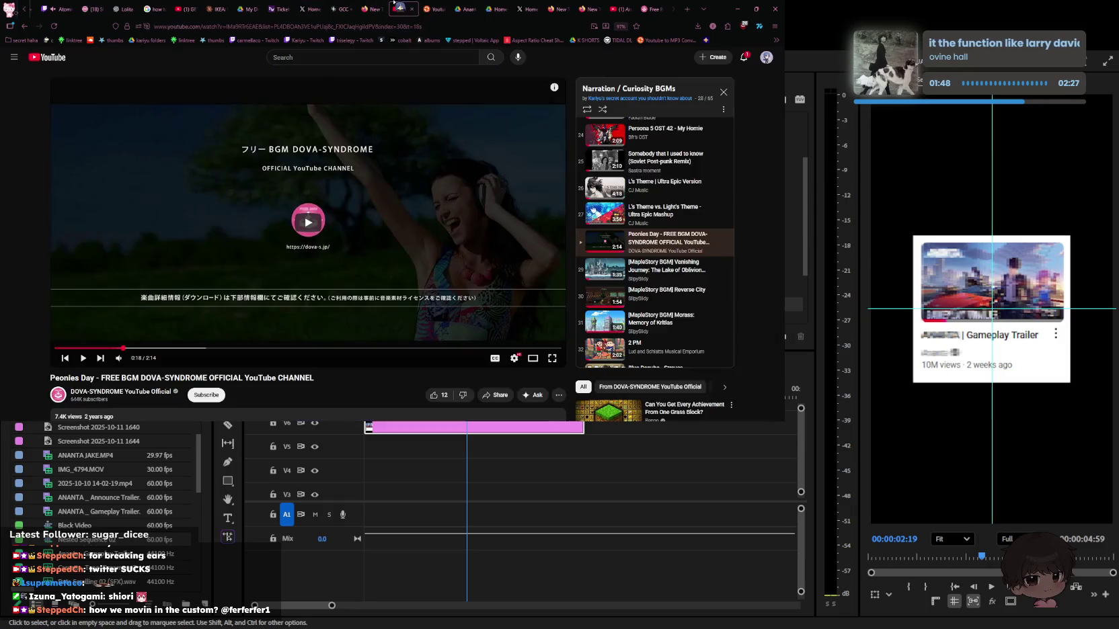
# Open Kariyu's Twitch stream and dismiss the Knock prompt above the chat
pyautogui.click(302, 41)
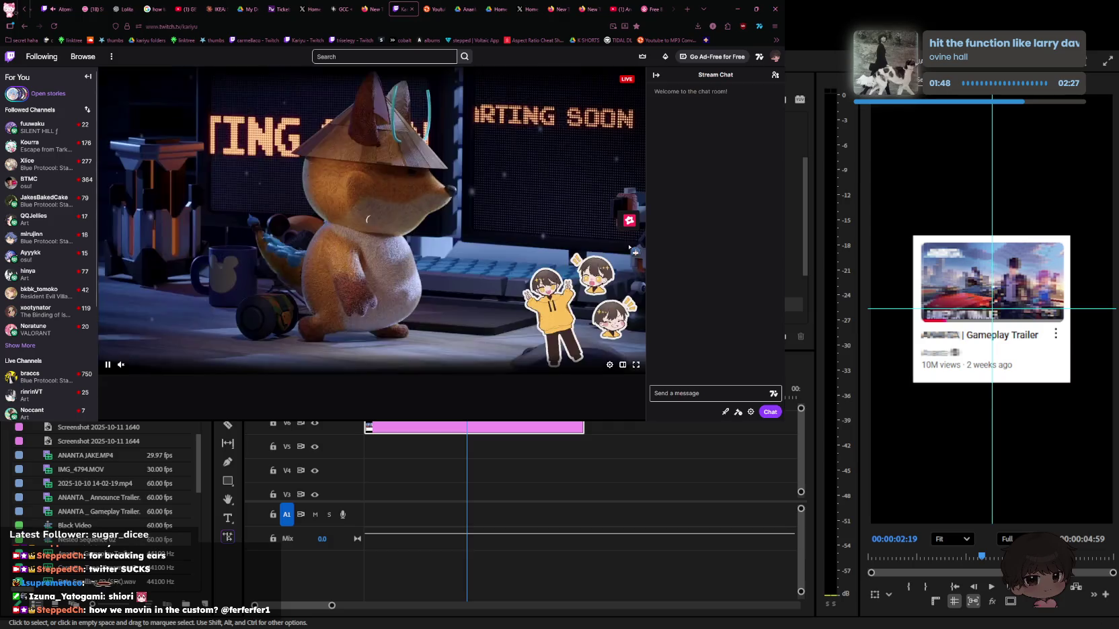
pyautogui.scroll(-3, 444, 341)
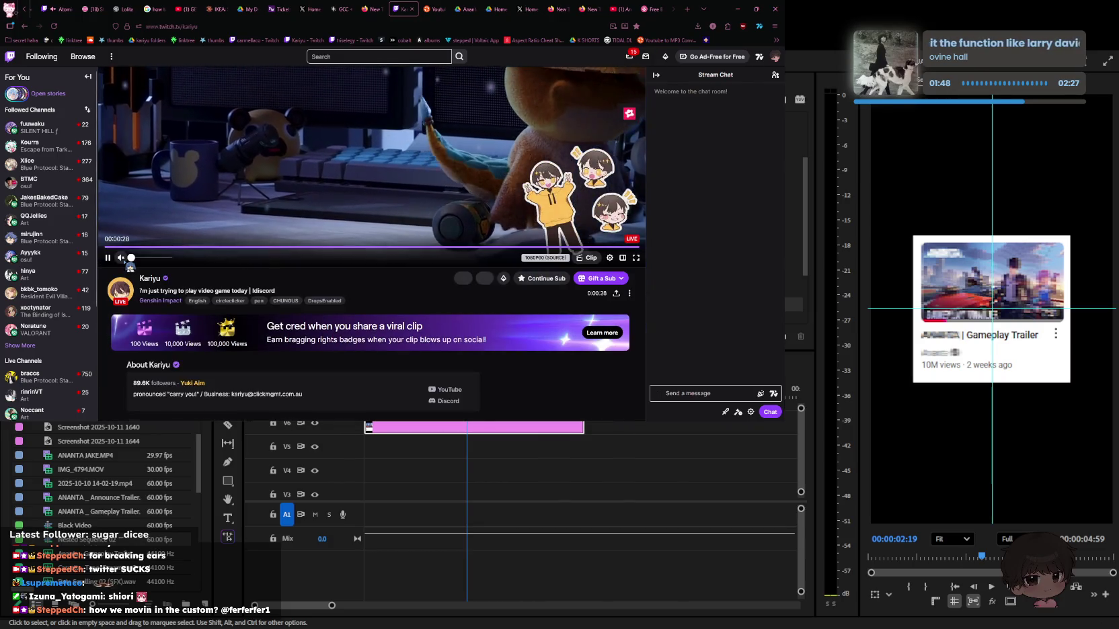
pyautogui.click(696, 393)
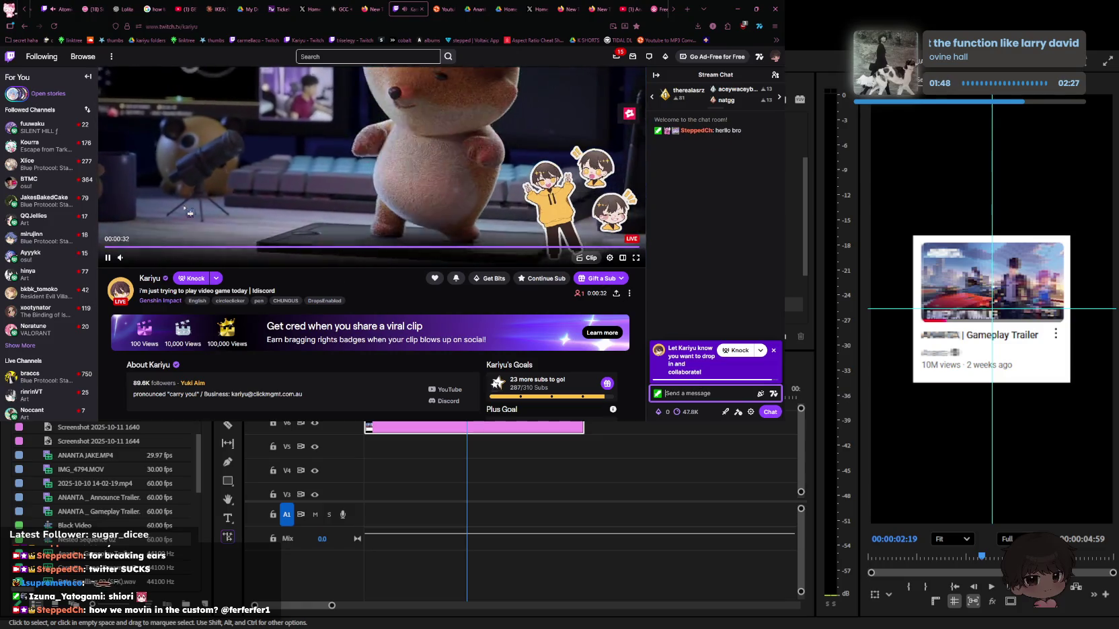
pyautogui.click(164, 258)
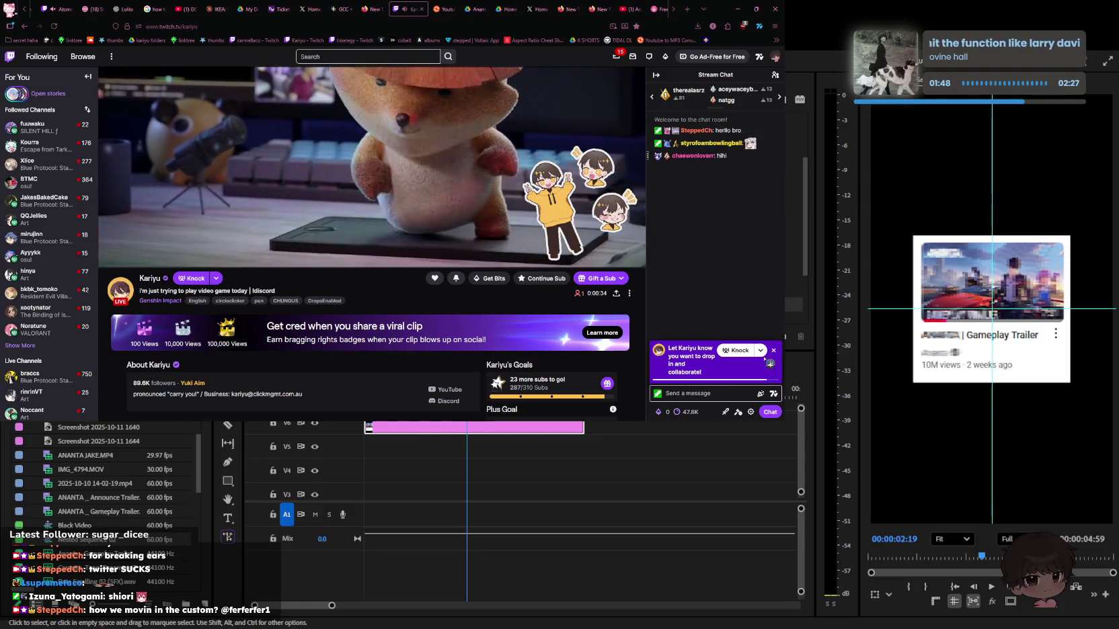
pyautogui.click(773, 350)
# Redeem the Check-In Attendance reward from Power-ups & Rewards
pyautogui.click(682, 412)
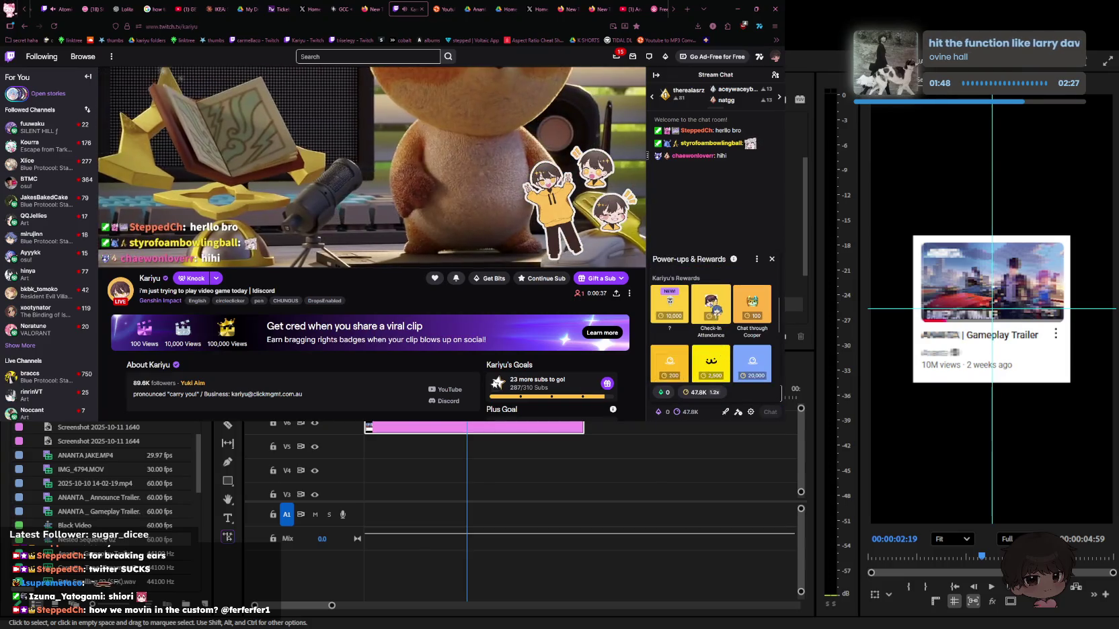
pyautogui.click(714, 307)
pyautogui.click(698, 391)
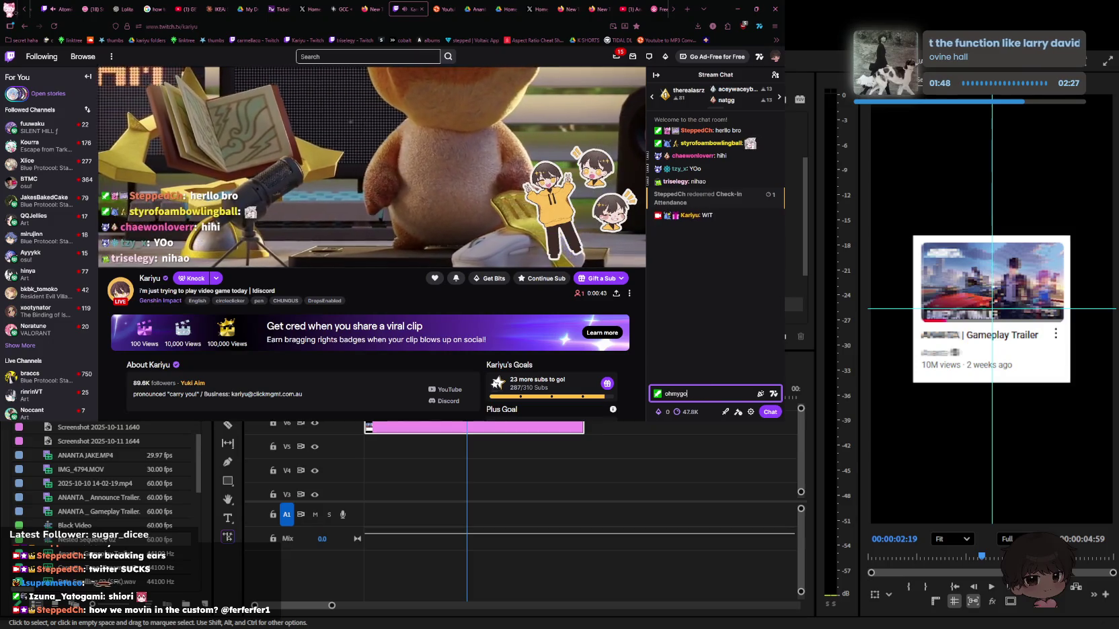
# Send the chat messages 'd', 'D IN' and 'aLMFAOOO' in the stream chat
pyautogui.write('dbruh')
pyautogui.press('Return')
pyautogui.write('DONT CHECK')
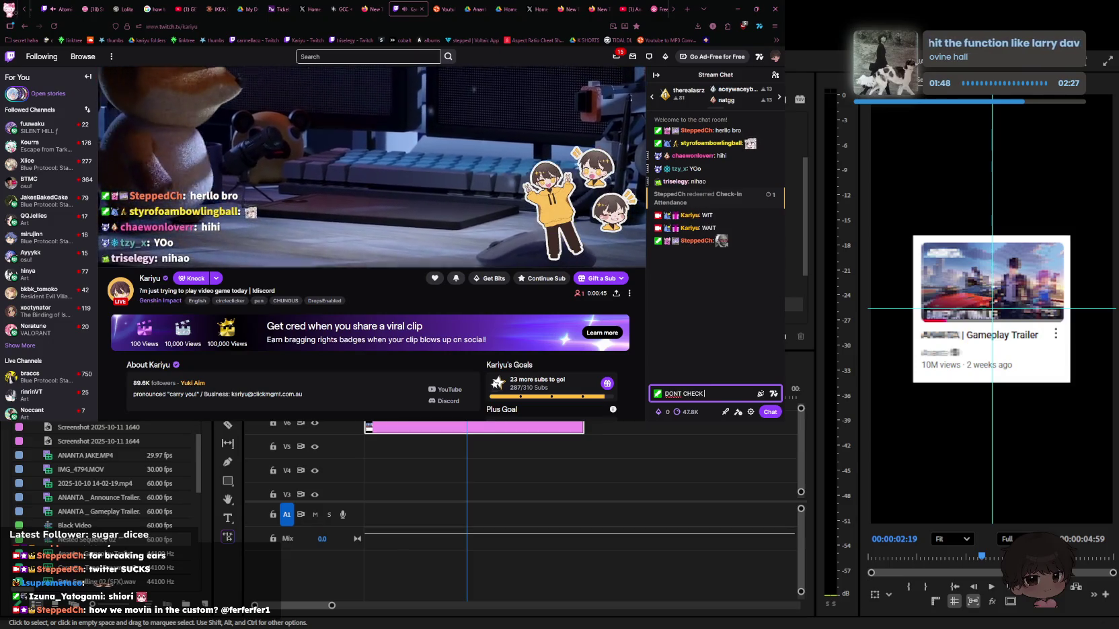
pyautogui.write(' IN')
pyautogui.press('Return')
pyautogui.press('Return')
pyautogui.press('Return')
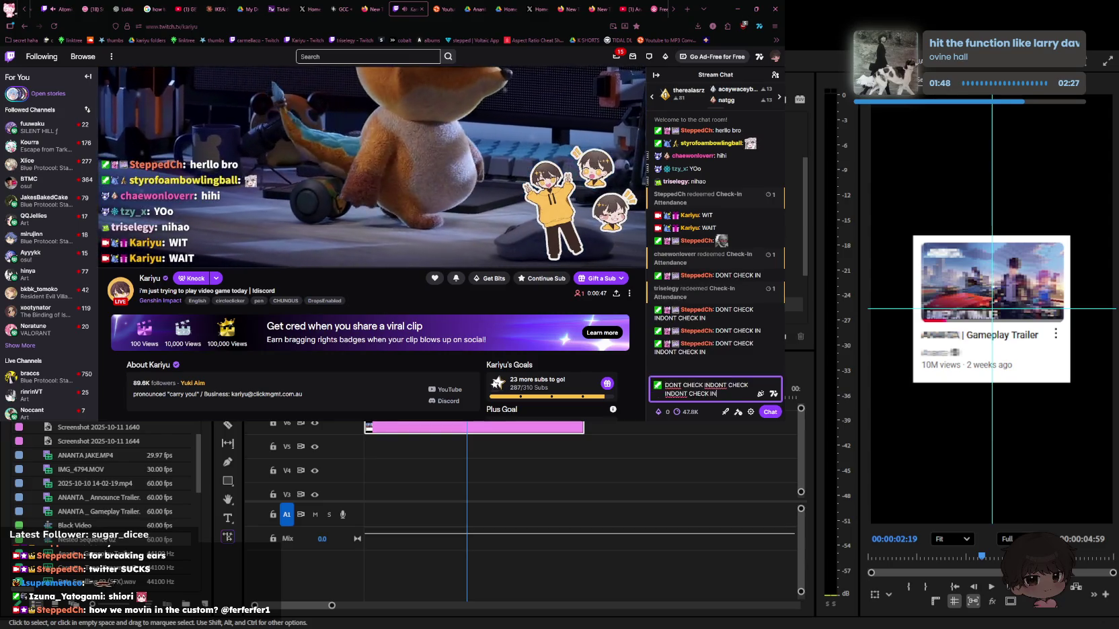
pyautogui.press('Return')
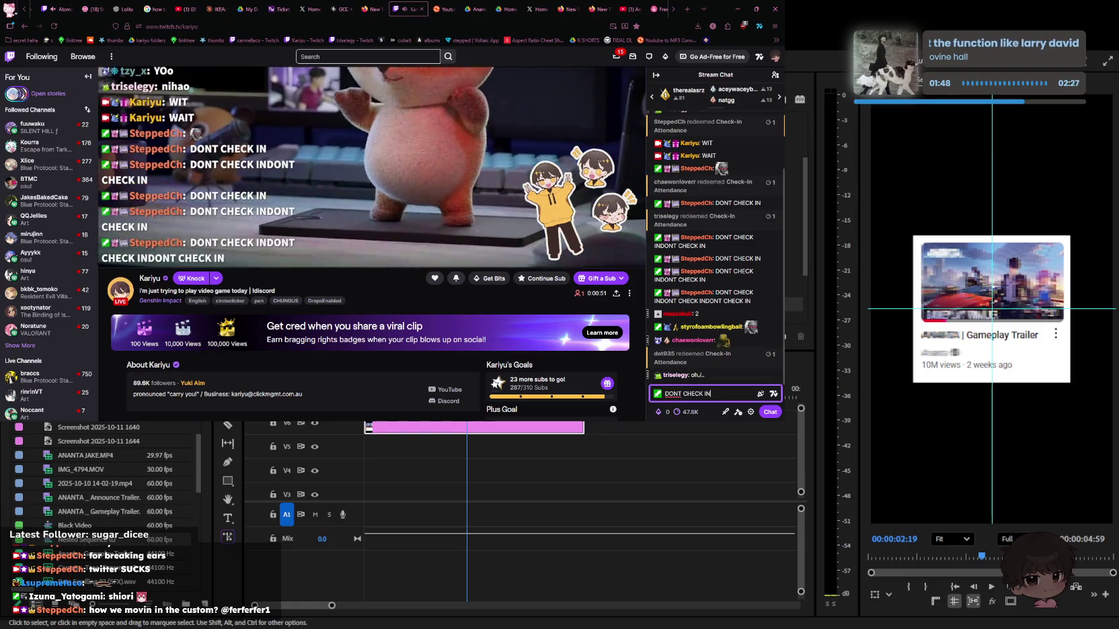
pyautogui.press('Return')
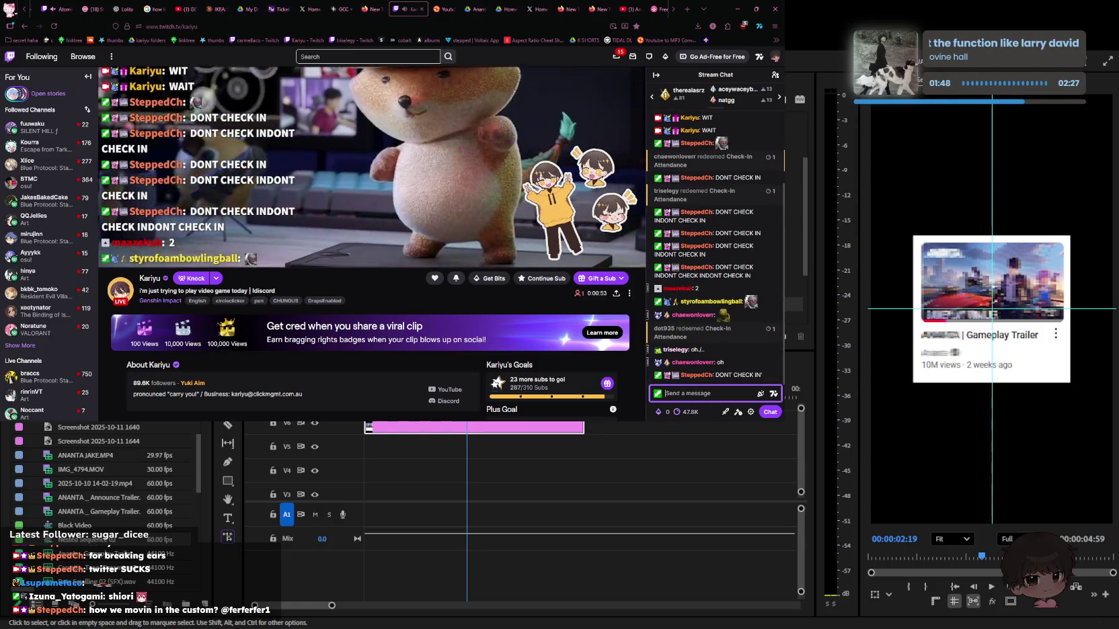
pyautogui.write('loaLMFA')
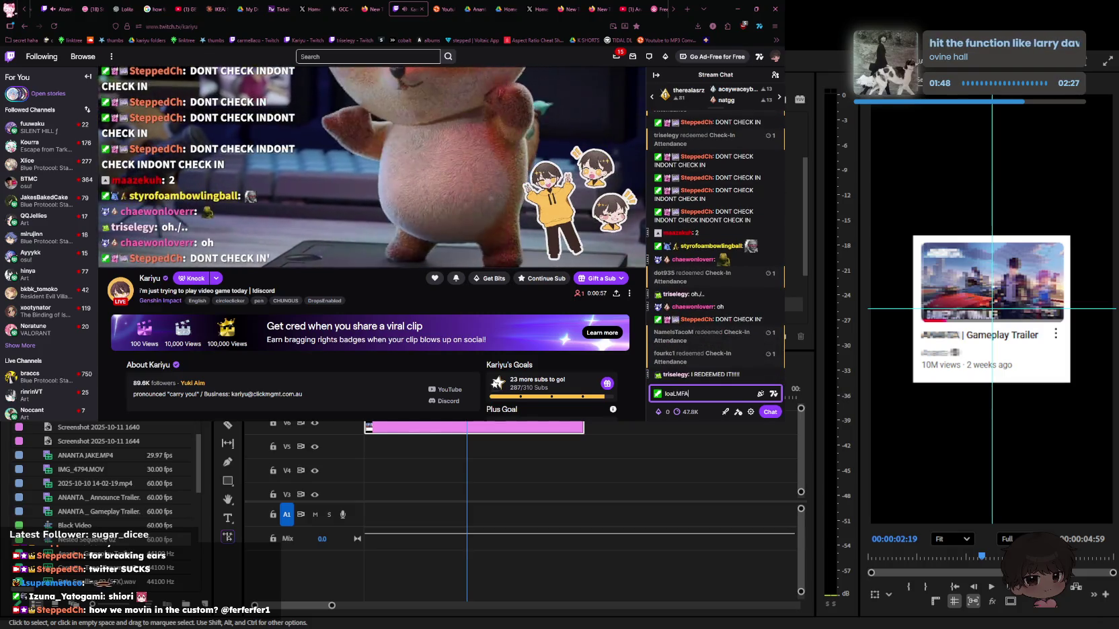
pyautogui.write('OOO')
pyautogui.press('Return')
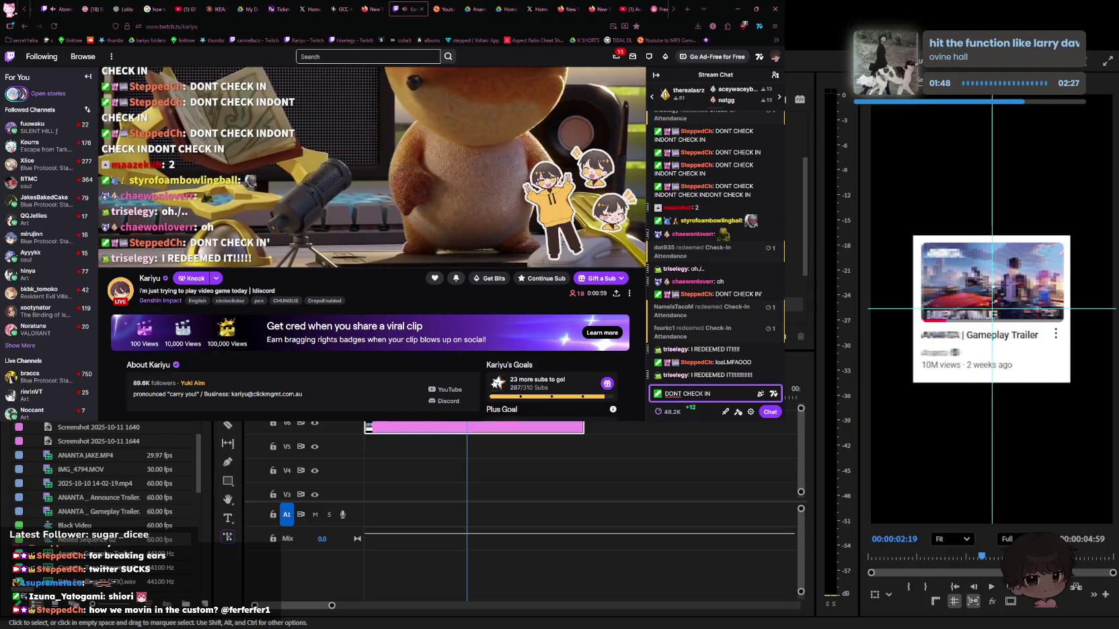
pyautogui.press('Return')
pyautogui.moveTo(575, 254)
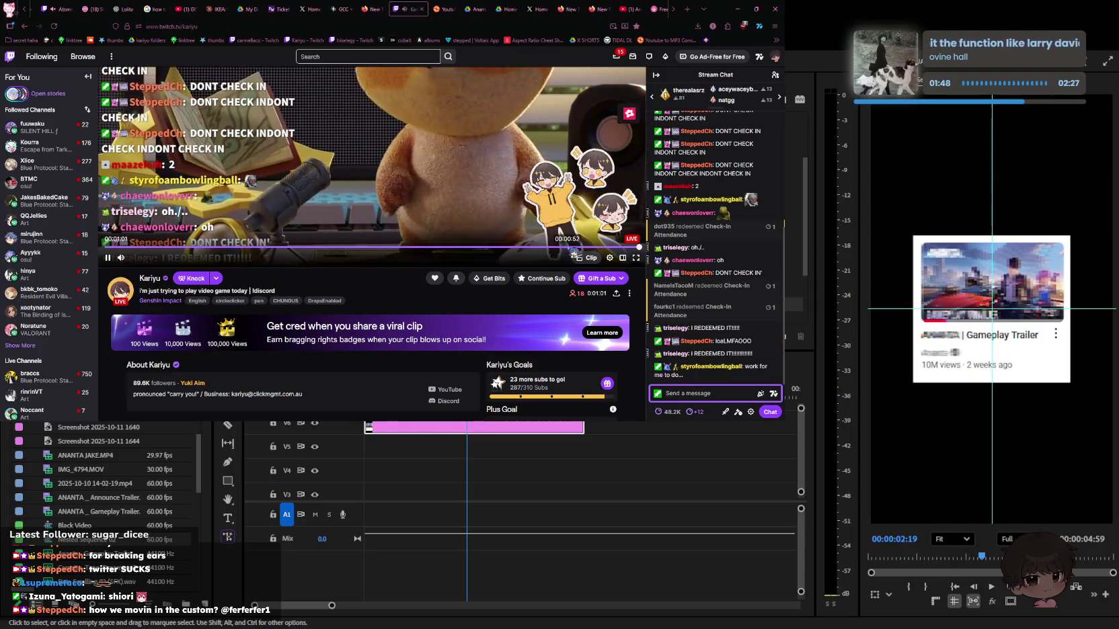
# Draft and erase an apology, then send two short replies in chat
pyautogui.scroll(3, 496, 268)
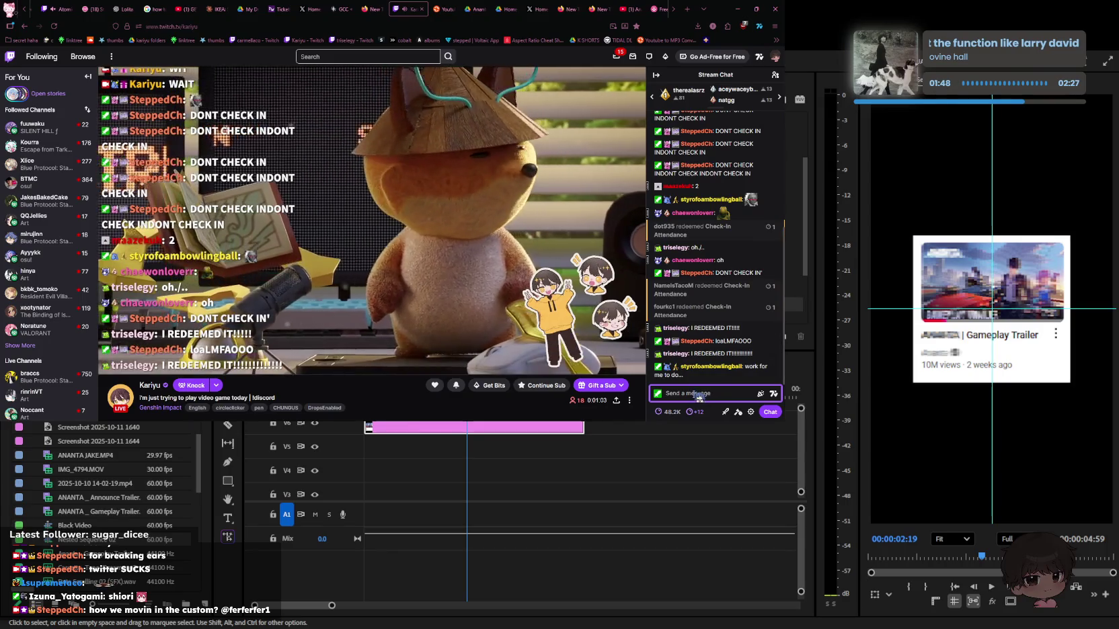
pyautogui.write('SORRY STYROI M')
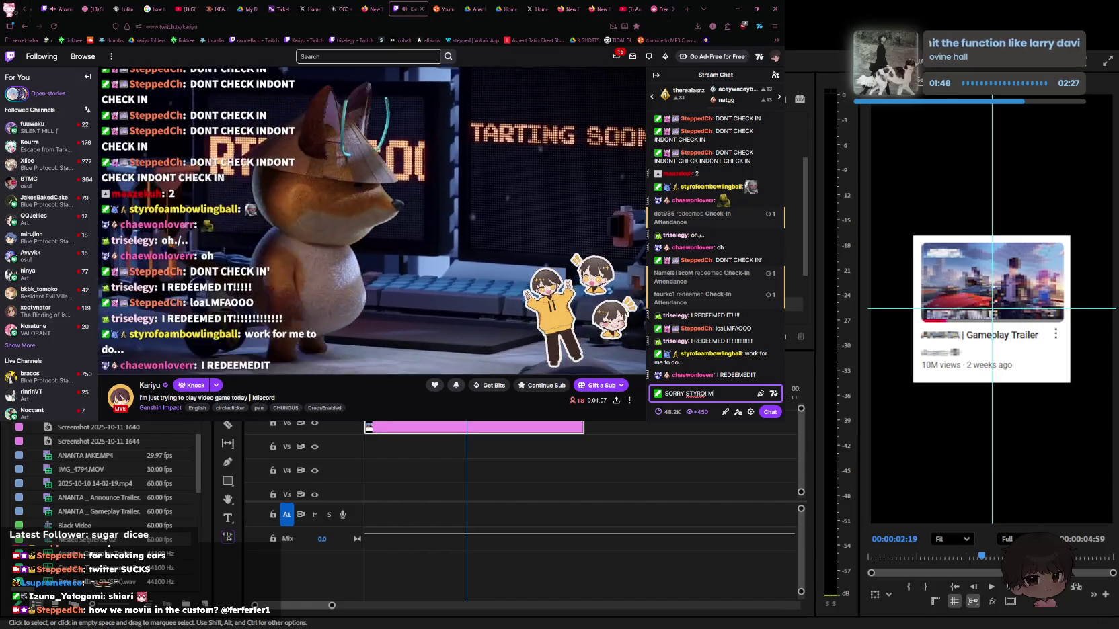
pyautogui.hotkey('ctrl', 'a')
pyautogui.press('BackSpace')
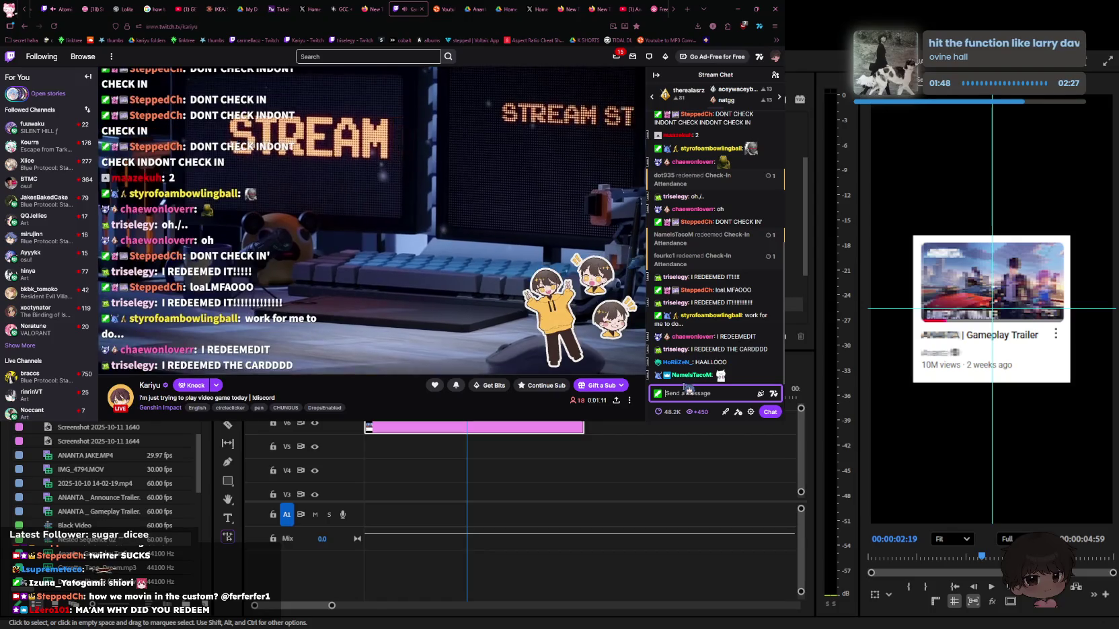
pyautogui.write('styro get top work')
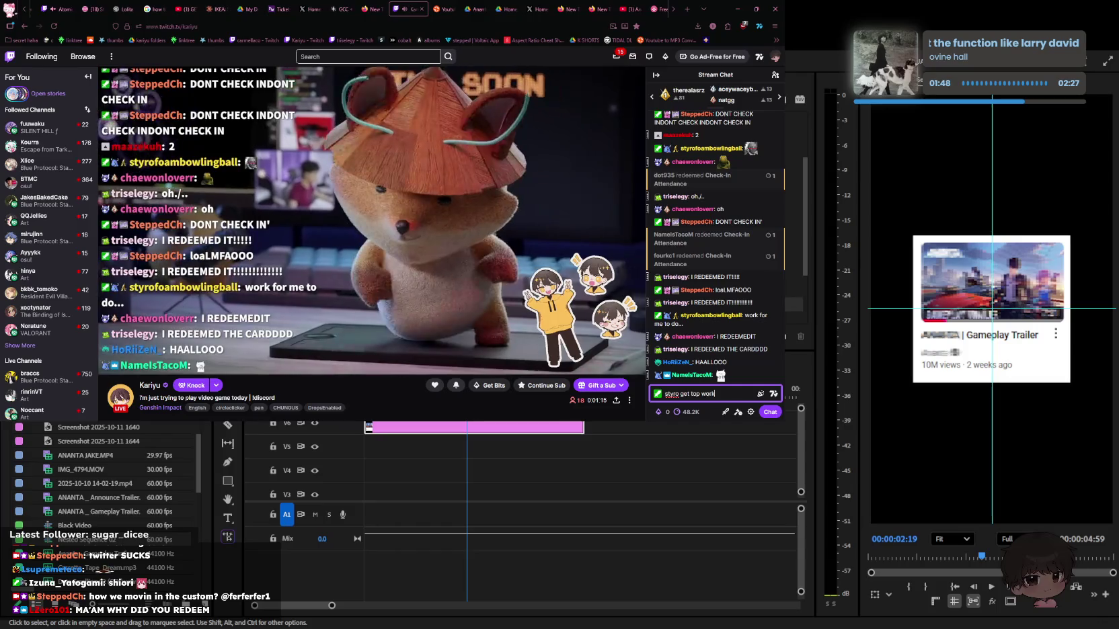
pyautogui.press('Return')
pyautogui.write('to')
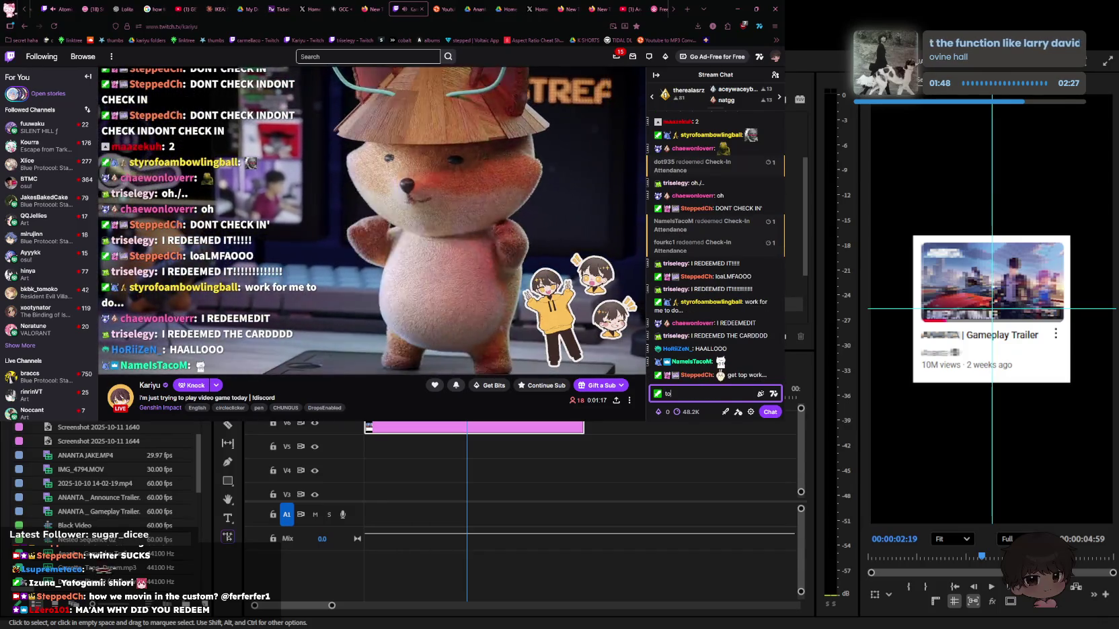
pyautogui.press('Return')
pyautogui.write('t')
pyautogui.press('BackSpace')
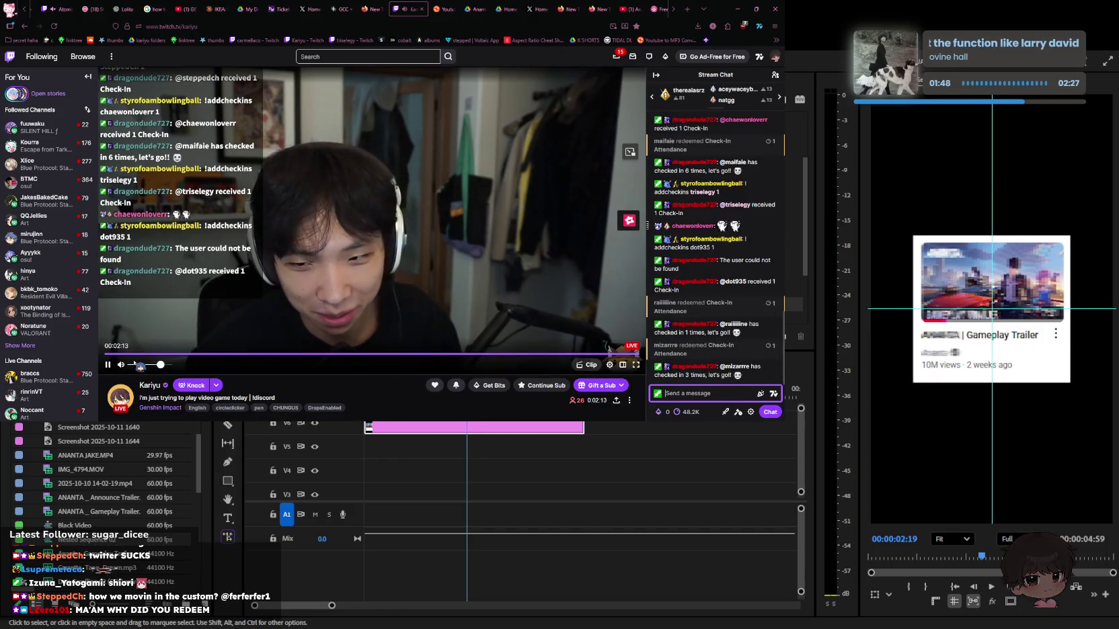
# Drag the stream volume to 0% and switch back to Premiere Pro
pyautogui.moveTo(144, 369); pyautogui.dragTo(139, 368)
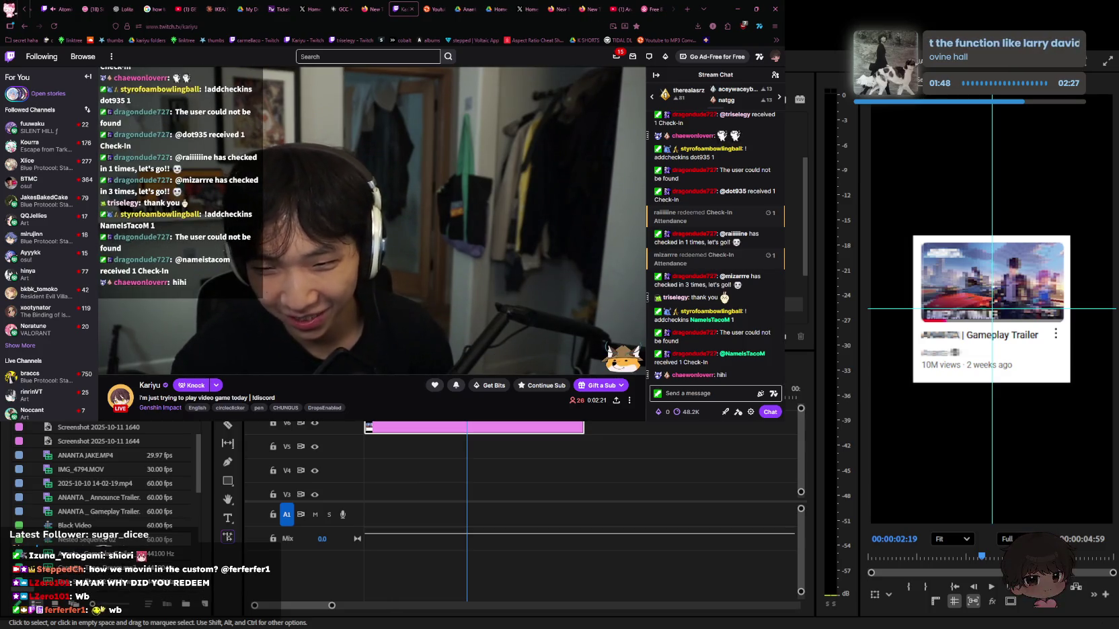
pyautogui.hotkey('alt', 'Tab')
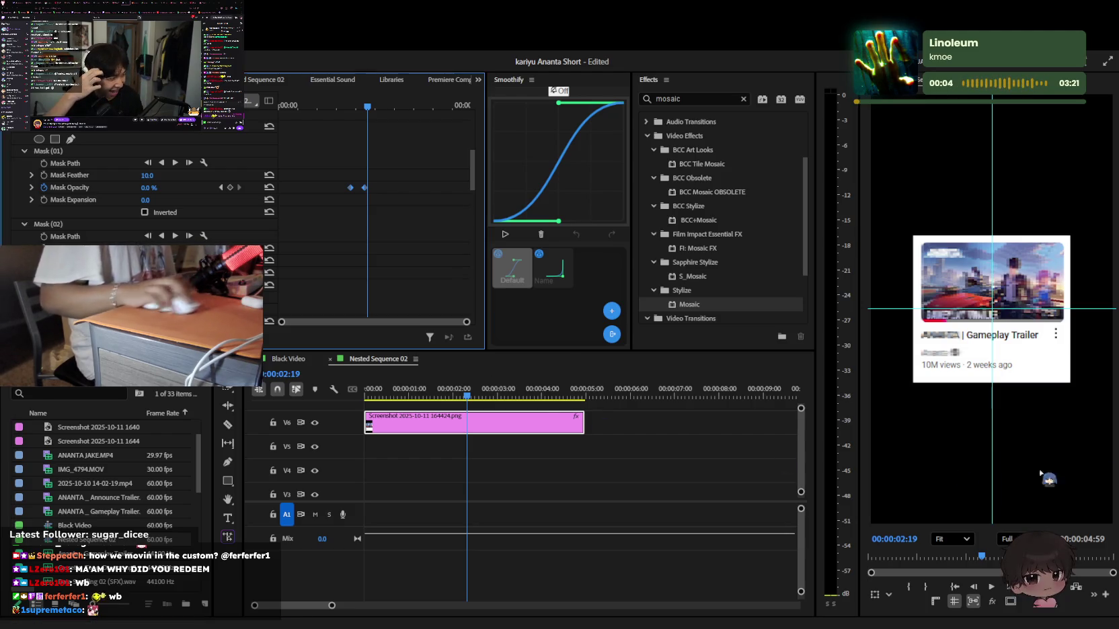
# Select the screenshot clip on V6 at the sequence start and zoom the timeline in
pyautogui.click(632, 484)
pyautogui.press('Home')
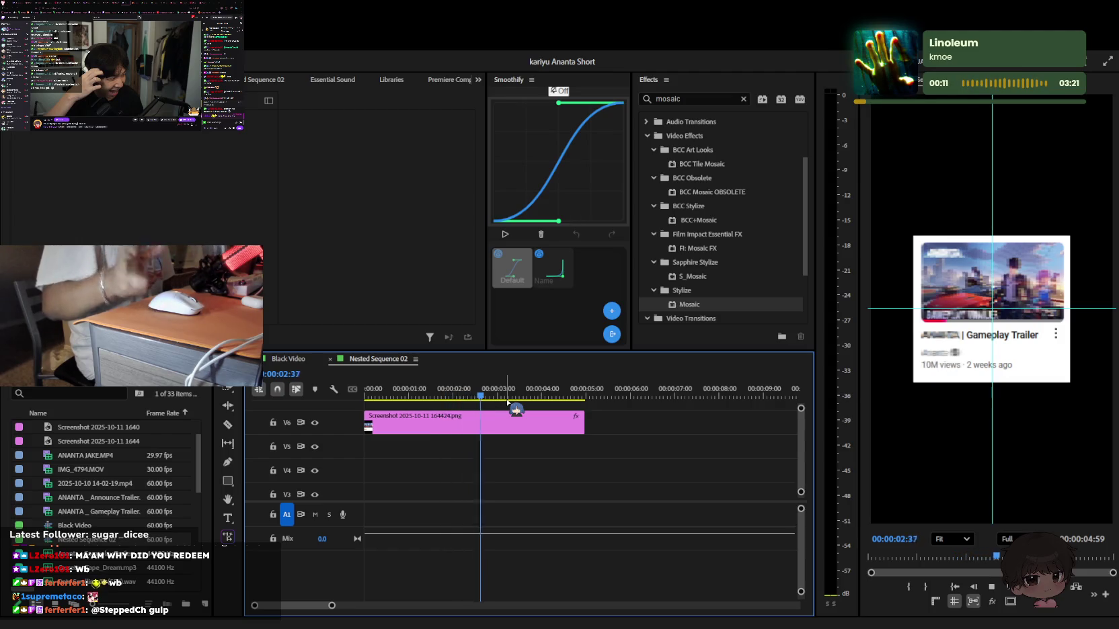
pyautogui.click(505, 425)
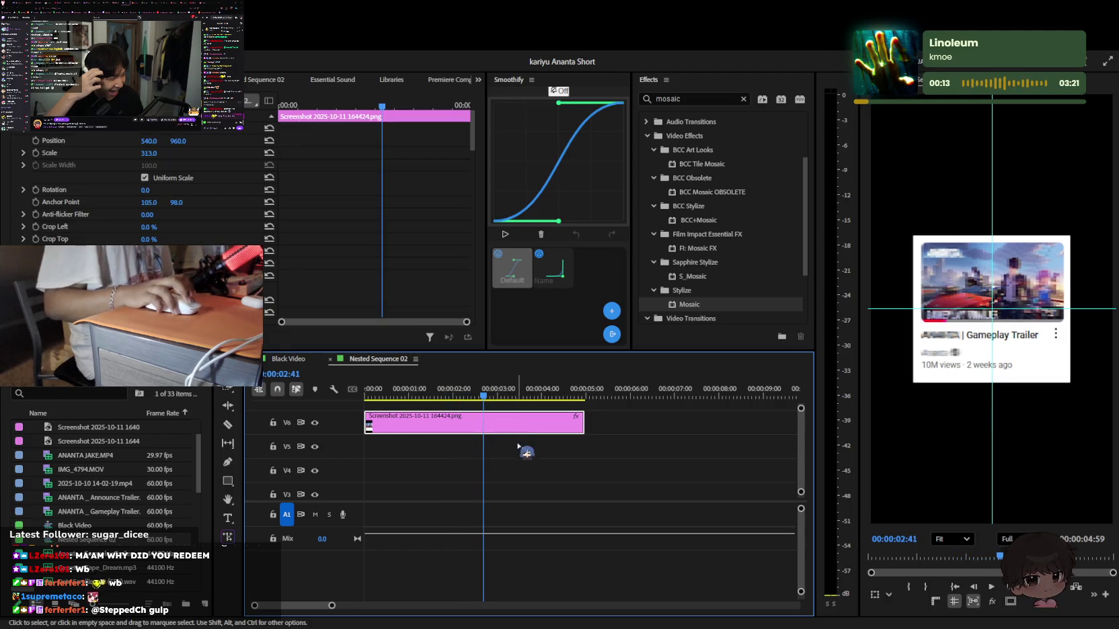
pyautogui.press('=')
pyautogui.scroll(-5, 342, 245)
pyautogui.scroll(-3, 342, 245)
pyautogui.scroll(2, 342, 245)
pyautogui.moveTo(381, 106); pyautogui.dragTo(352, 97)
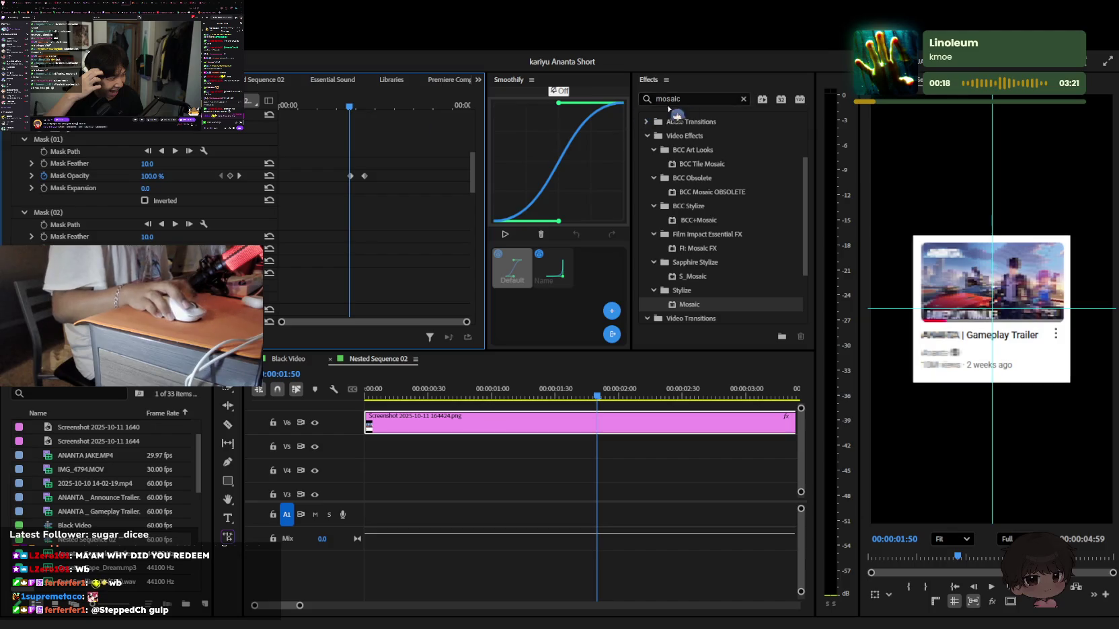
# Search the Effects panel and drag uni.Glitch onto the V6 screenshot clip
pyautogui.doubleClick(669, 99)
pyautogui.write('gif')
pyautogui.write('itch')
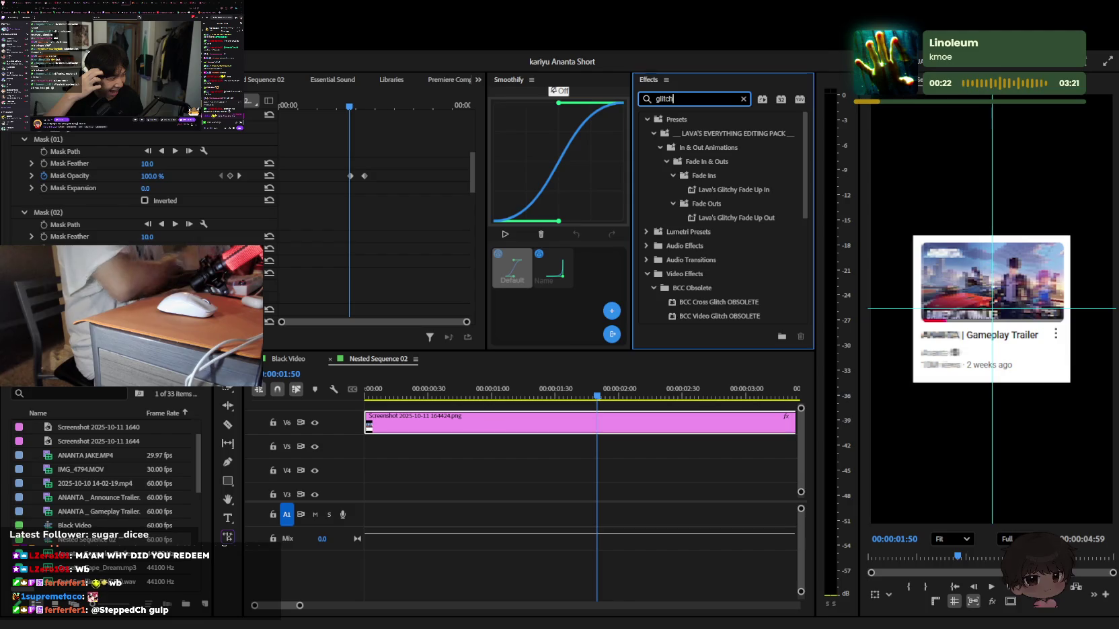
pyautogui.scroll(-3, 730, 233)
pyautogui.scroll(-2, 740, 266)
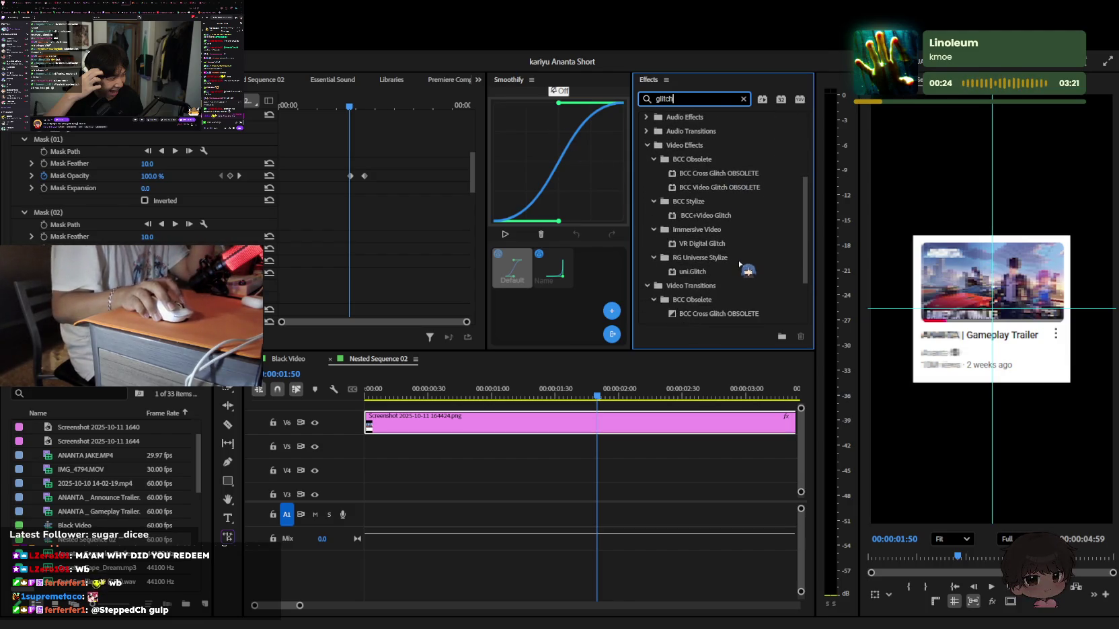
pyautogui.moveTo(718, 269); pyautogui.dragTo(593, 421)
# Browse the glitch video transitions, then return to the Black Video sequence
pyautogui.scroll(-3, 363, 246)
pyautogui.scroll(-3, 357, 243)
pyautogui.scroll(-3, 355, 242)
pyautogui.scroll(-3, 353, 240)
pyautogui.scroll(-3, 353, 240)
pyautogui.scroll(-3, 353, 240)
pyautogui.scroll(-3, 353, 241)
pyautogui.scroll(-3, 353, 240)
pyautogui.scroll(3, 353, 241)
pyautogui.scroll(-2, 323, 241)
pyautogui.scroll(-1, 332, 238)
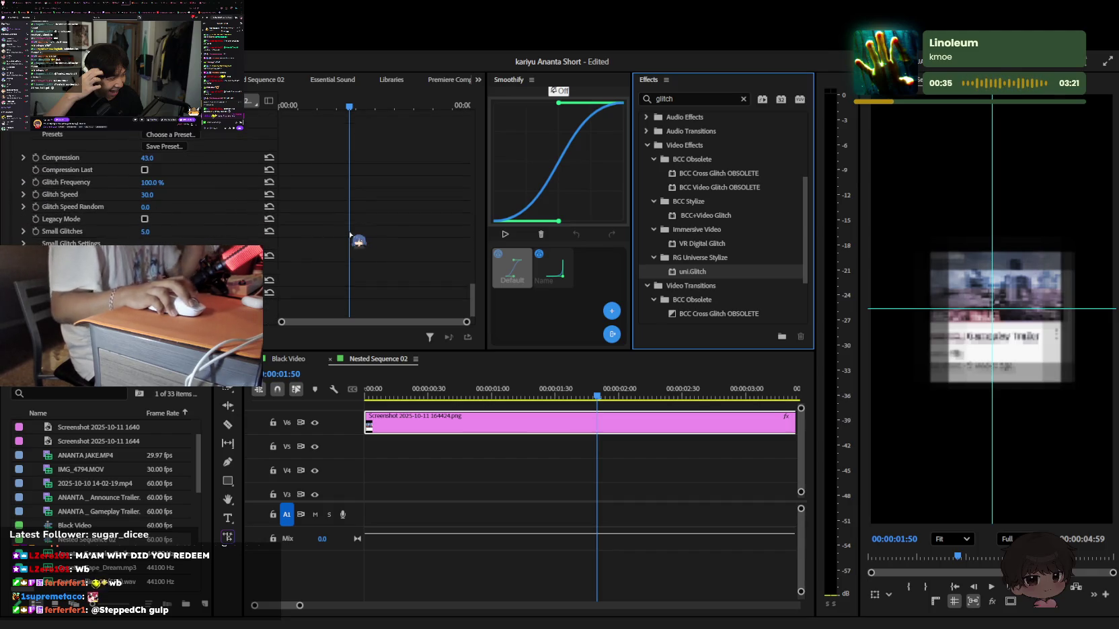
pyautogui.scroll(-5, 736, 282)
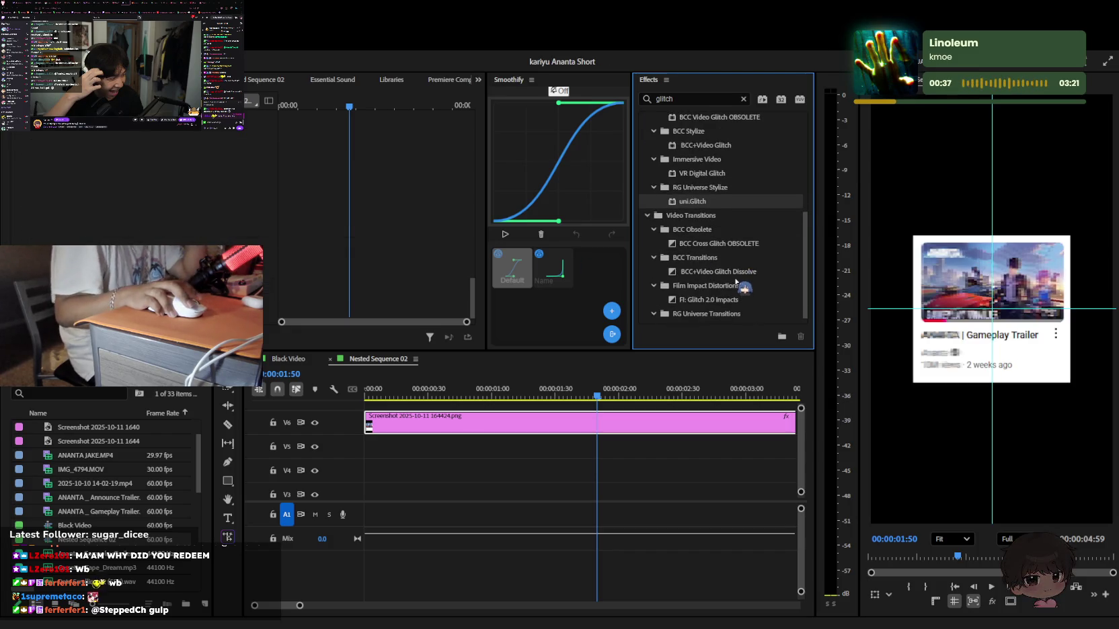
pyautogui.scroll(-1, 736, 283)
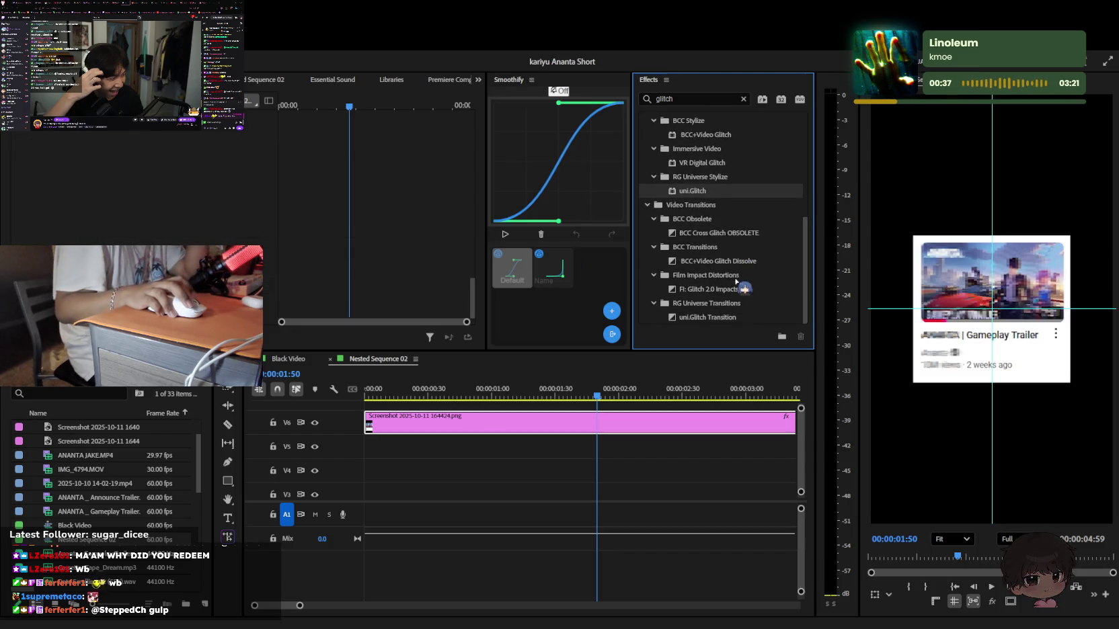
pyautogui.click(289, 360)
# Switch to the Black Video sequence, fit the timeline and play back the edit
pyautogui.click(448, 386)
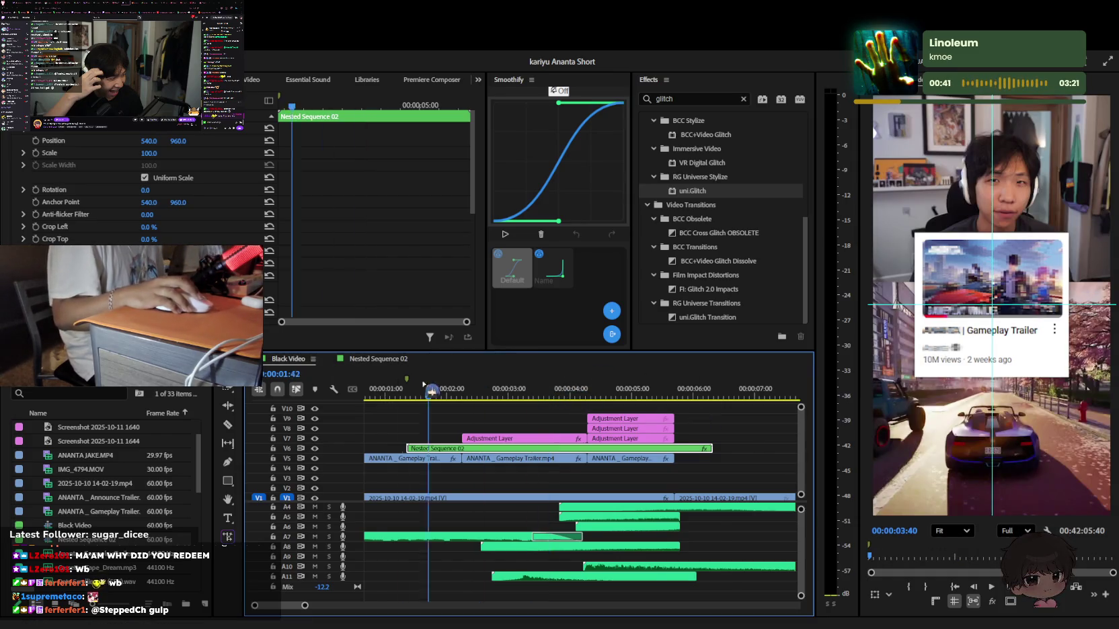
pyautogui.press('Home')
pyautogui.press('-')
pyautogui.press('-')
pyautogui.press('space')
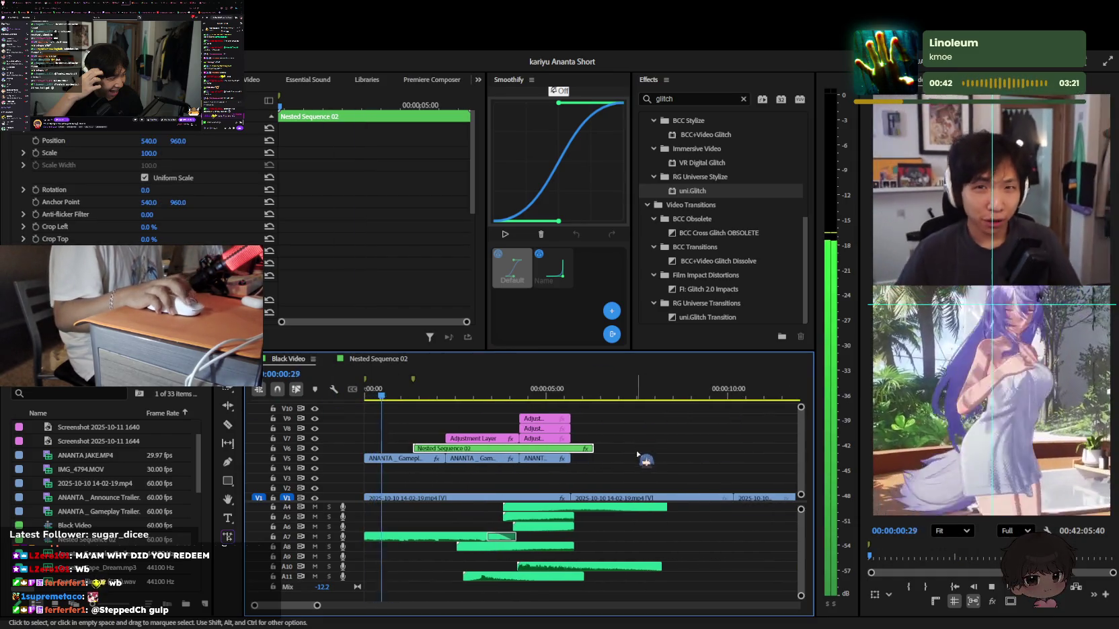
pyautogui.keyDown('alt'); pyautogui.scroll(2, 639, 455); pyautogui.keyUp('alt')
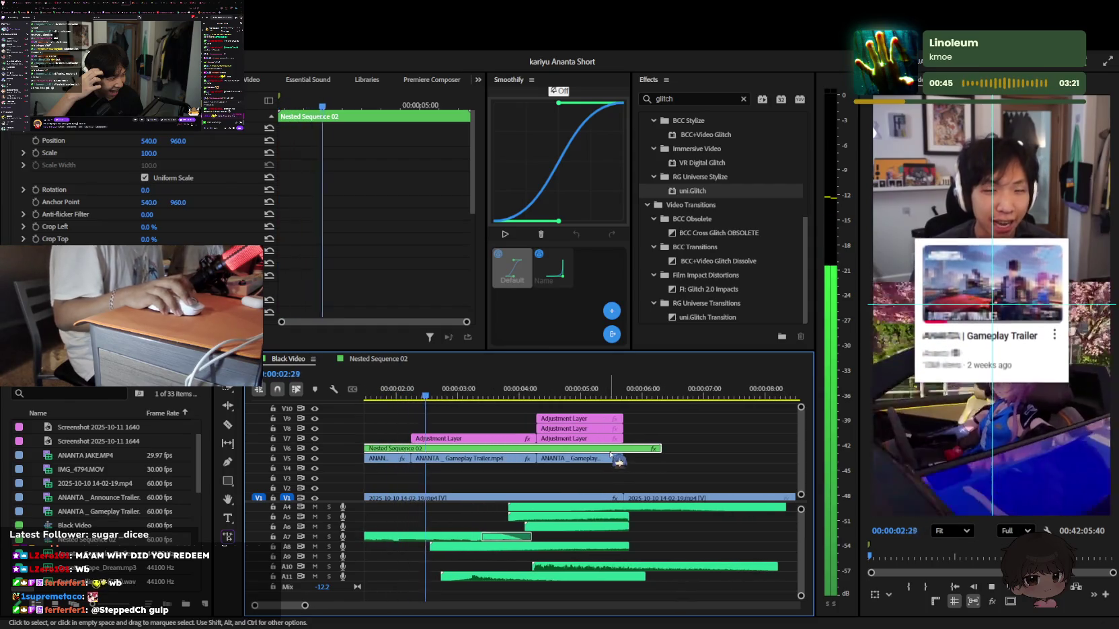
pyautogui.keyDown('alt'); pyautogui.scroll(2, 611, 456); pyautogui.keyUp('alt')
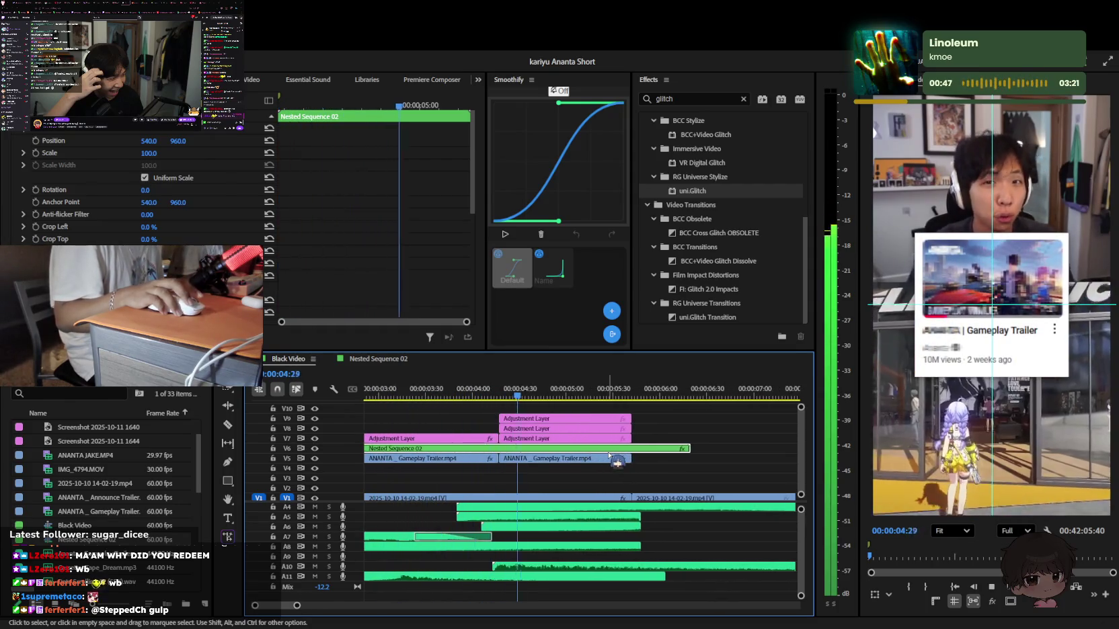
pyautogui.keyDown('alt'); pyautogui.scroll(-2, 609, 456); pyautogui.keyUp('alt')
pyautogui.keyDown('alt'); pyautogui.scroll(-2, 595, 468); pyautogui.keyUp('alt')
# Replay from the start, then park the playhead near 2 seconds
pyautogui.press('space')
pyautogui.press('Home')
pyautogui.keyDown('alt'); pyautogui.scroll(1, 595, 470); pyautogui.keyUp('alt')
pyautogui.press('space')
pyautogui.keyDown('alt'); pyautogui.scroll(1, 591, 481); pyautogui.keyUp('alt')
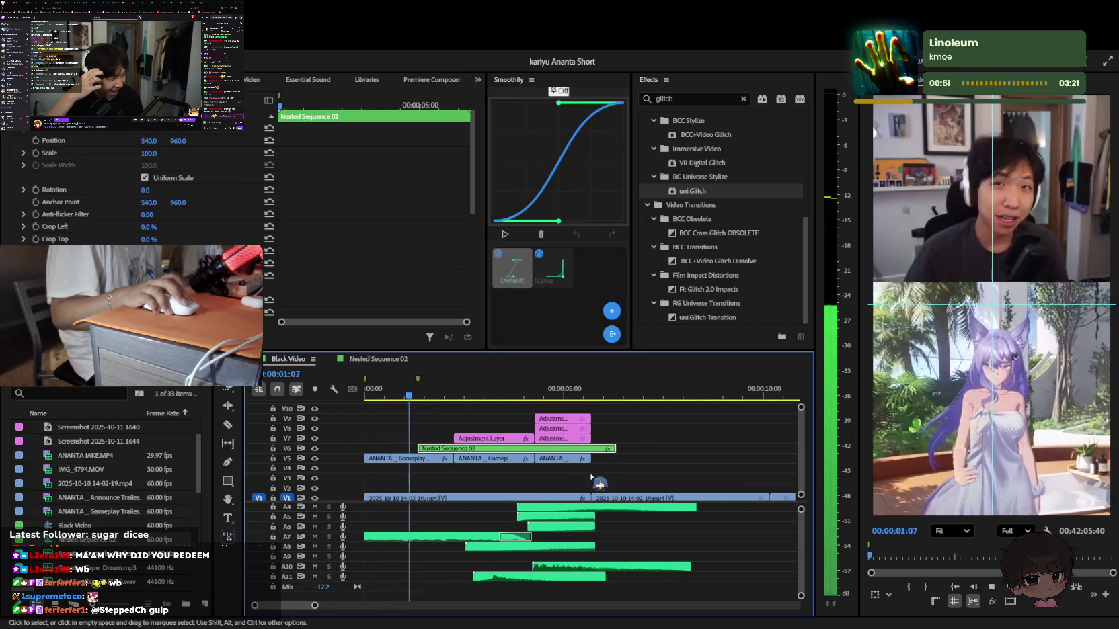
pyautogui.keyDown('alt'); pyautogui.scroll(1, 588, 479); pyautogui.keyUp('alt')
pyautogui.moveTo(429, 397); pyautogui.dragTo(459, 395)
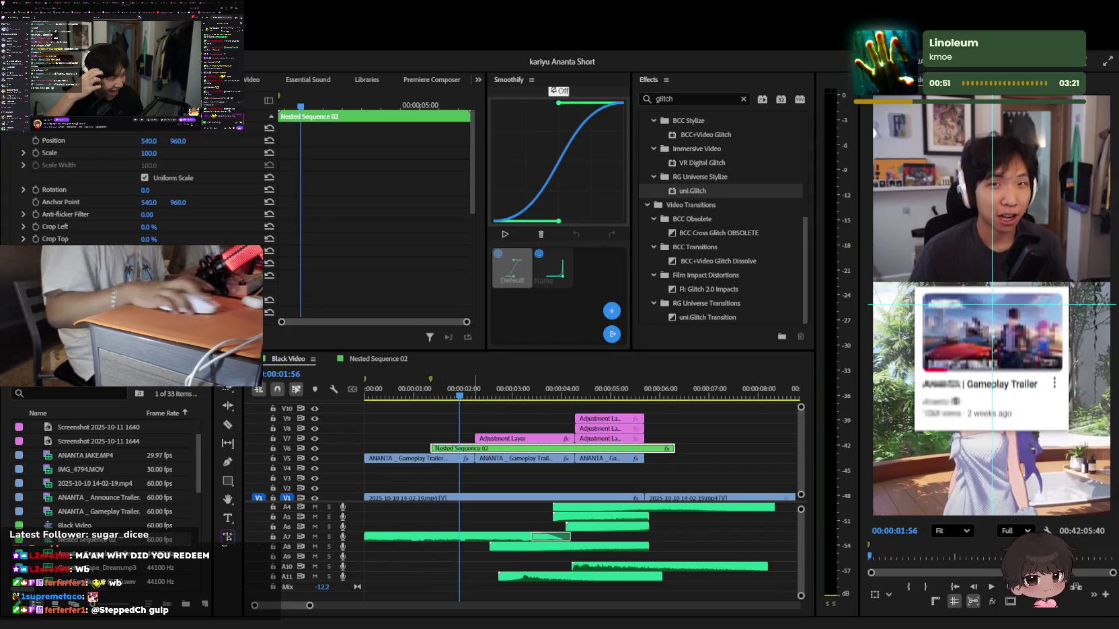
# Search Premiere Composer for 'woosh', preview several sounds and add Woosh heavy SFX (4)
pyautogui.click(432, 79)
pyautogui.write('woosh')
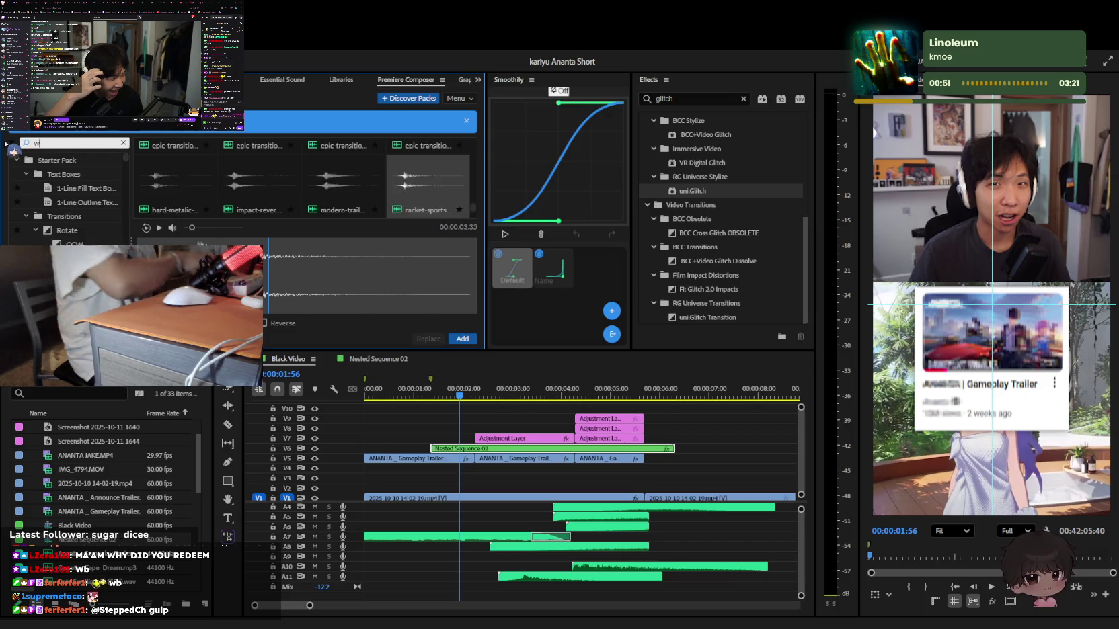
pyautogui.click(162, 162)
pyautogui.scroll(-1, 162, 161)
pyautogui.click(169, 185)
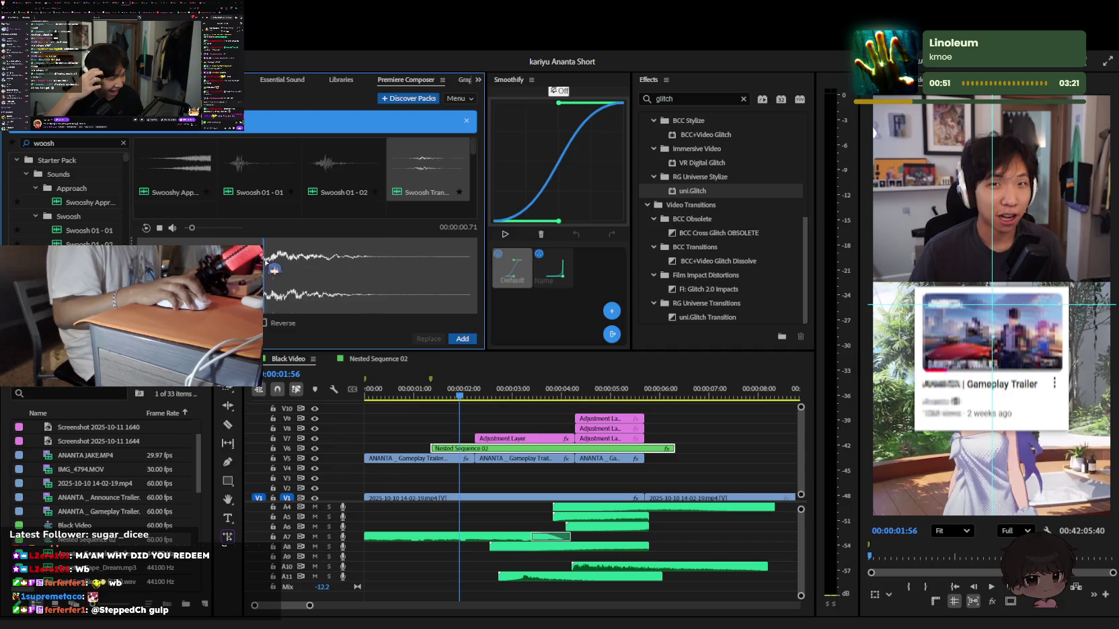
pyautogui.click(259, 178)
pyautogui.press('Right')
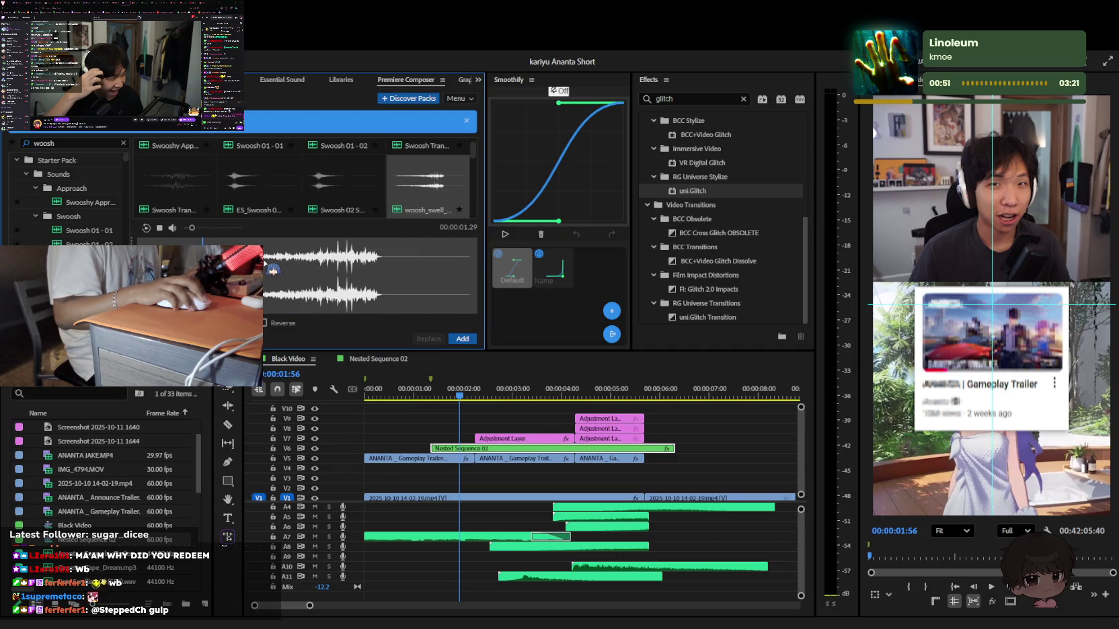
pyautogui.press('Down')
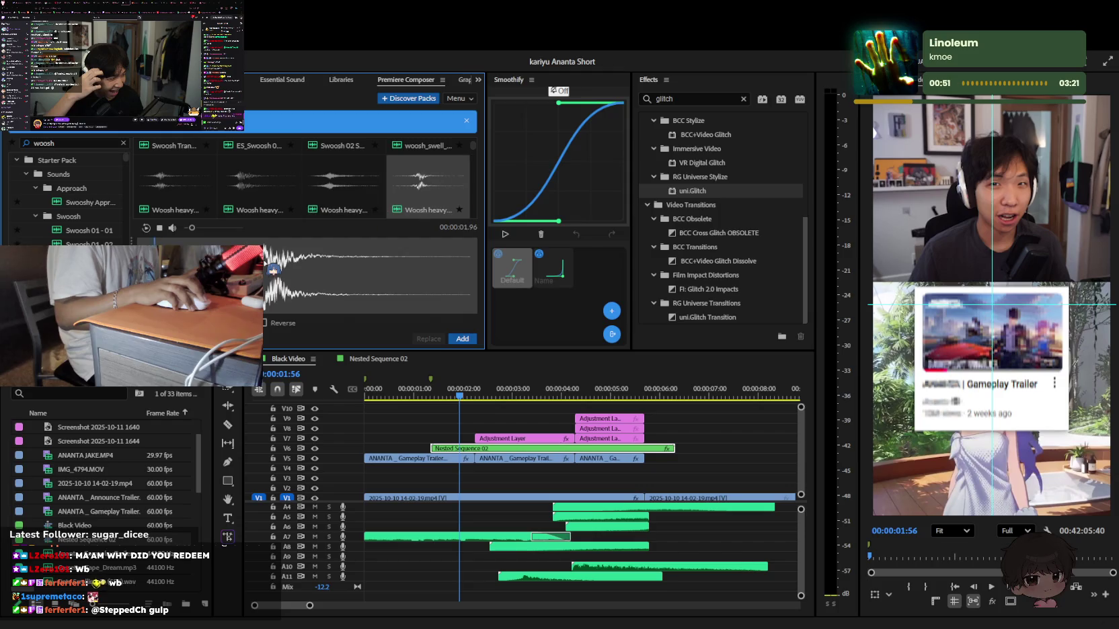
pyautogui.click(463, 337)
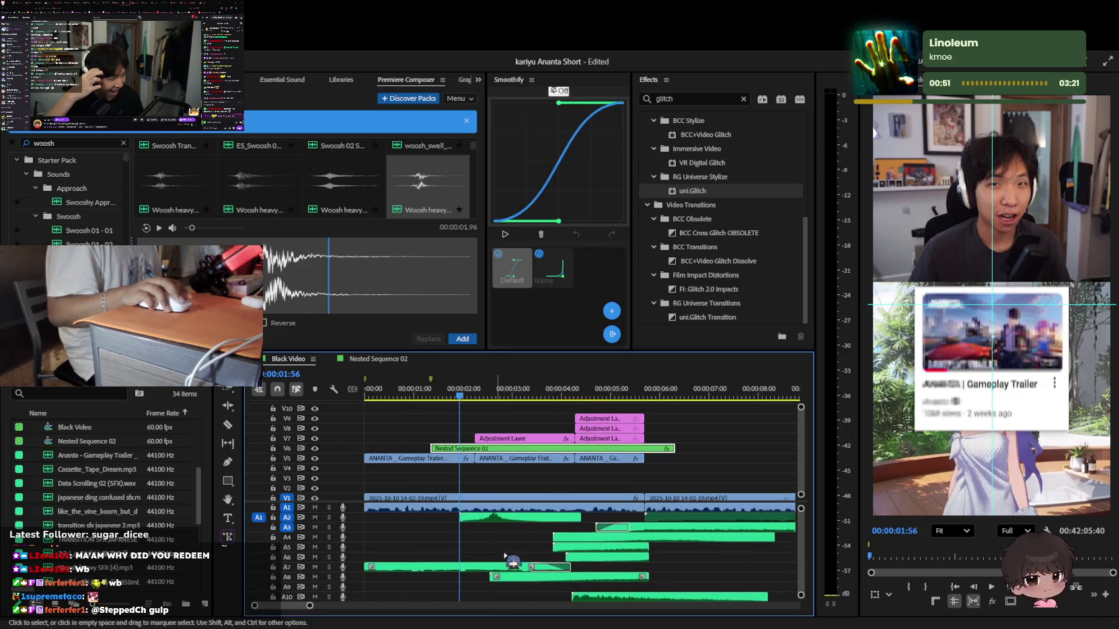
# Slide the Woosh heavy SFX (4) clip on A2 slightly earlier and replay it
pyautogui.moveTo(469, 519)
pyautogui.mouseDown()
pyautogui.moveTo(431, 519)
pyautogui.moveTo(477, 522)
pyautogui.mouseUp()
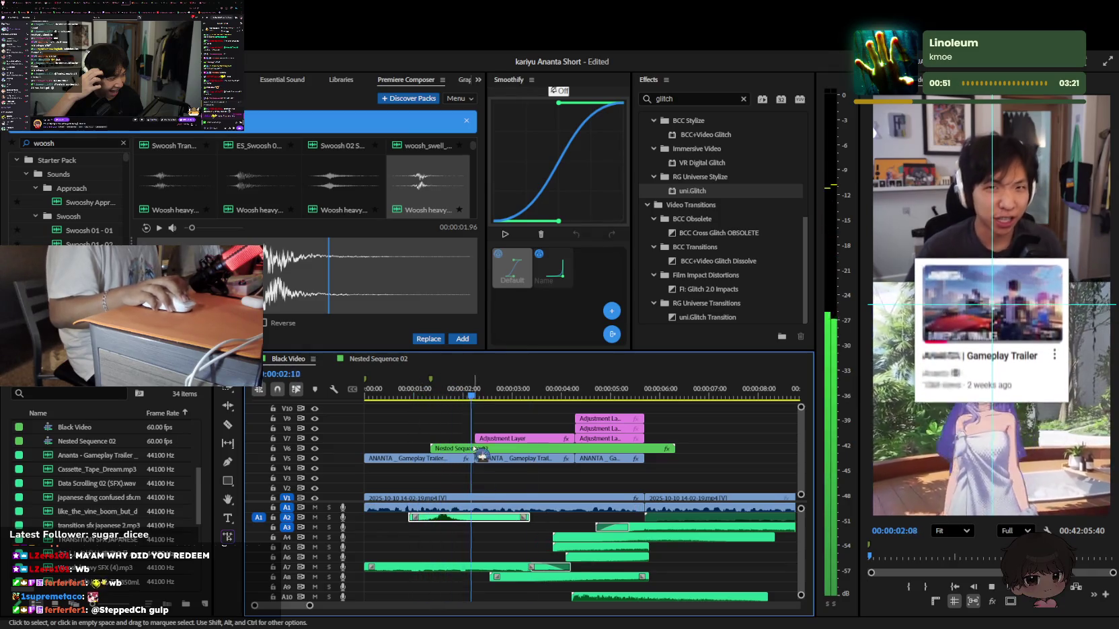
pyautogui.press('space')
pyautogui.hotkey('shift', '5')
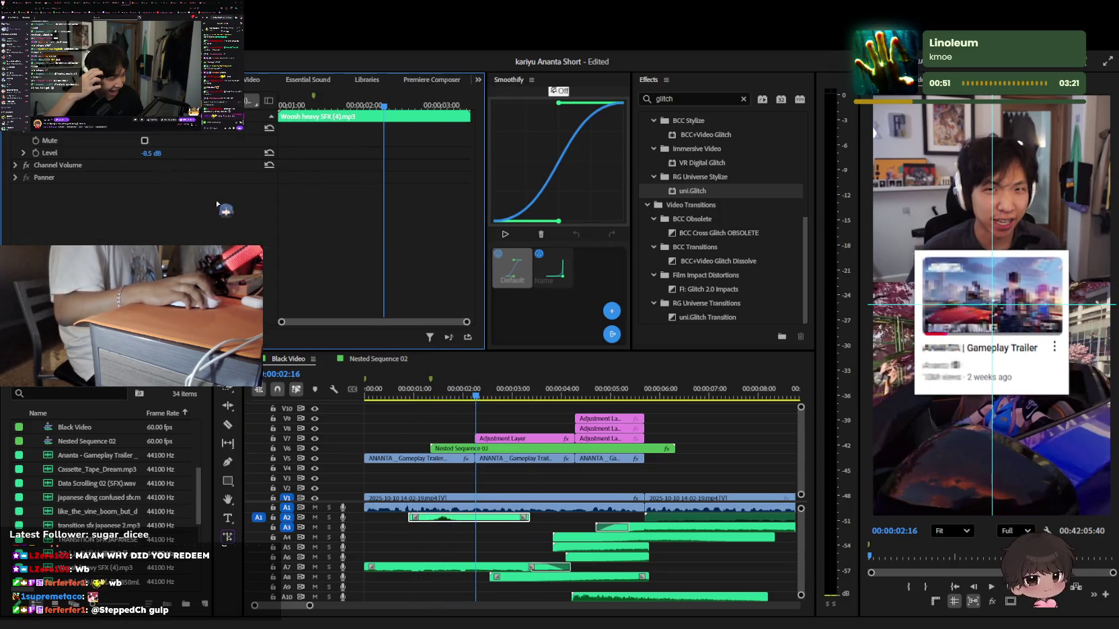
# Review the trailer card's slide-in position keyframes while playing back its entrance
pyautogui.click(434, 448)
pyautogui.click(433, 398)
pyautogui.press('space')
pyautogui.scroll(-5, 302, 242)
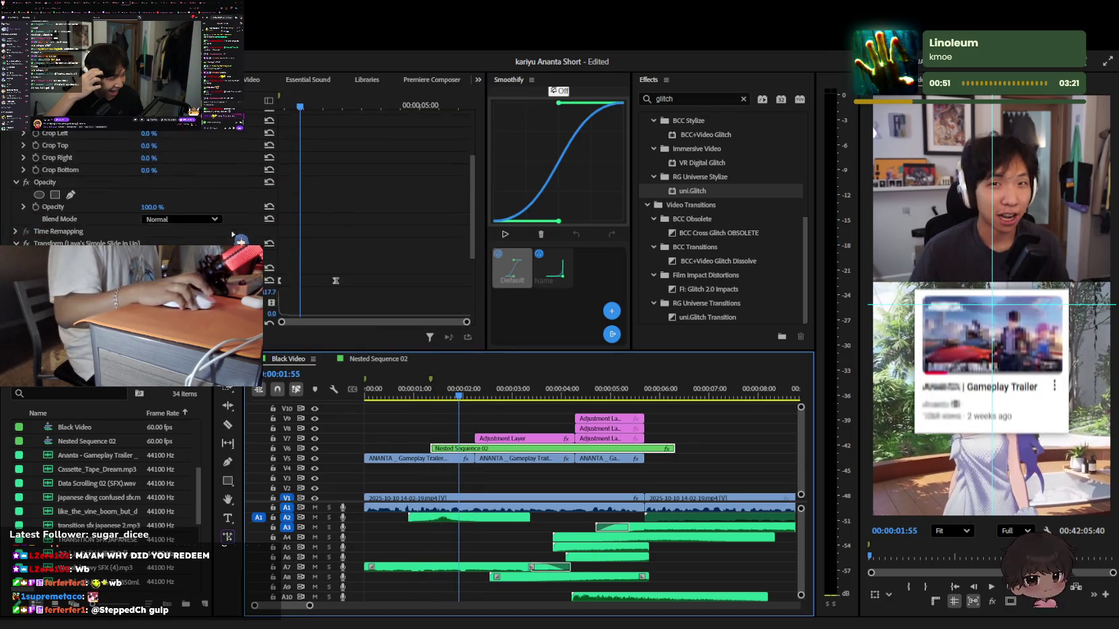
pyautogui.click(333, 222)
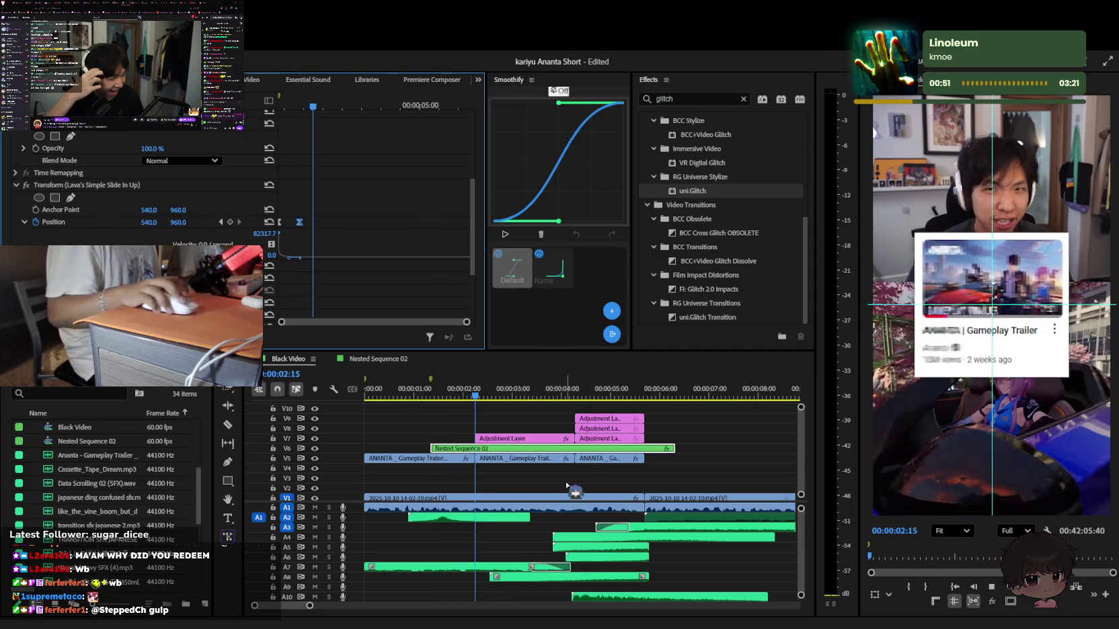
pyautogui.click(531, 487)
pyautogui.press('=')
pyautogui.press('space')
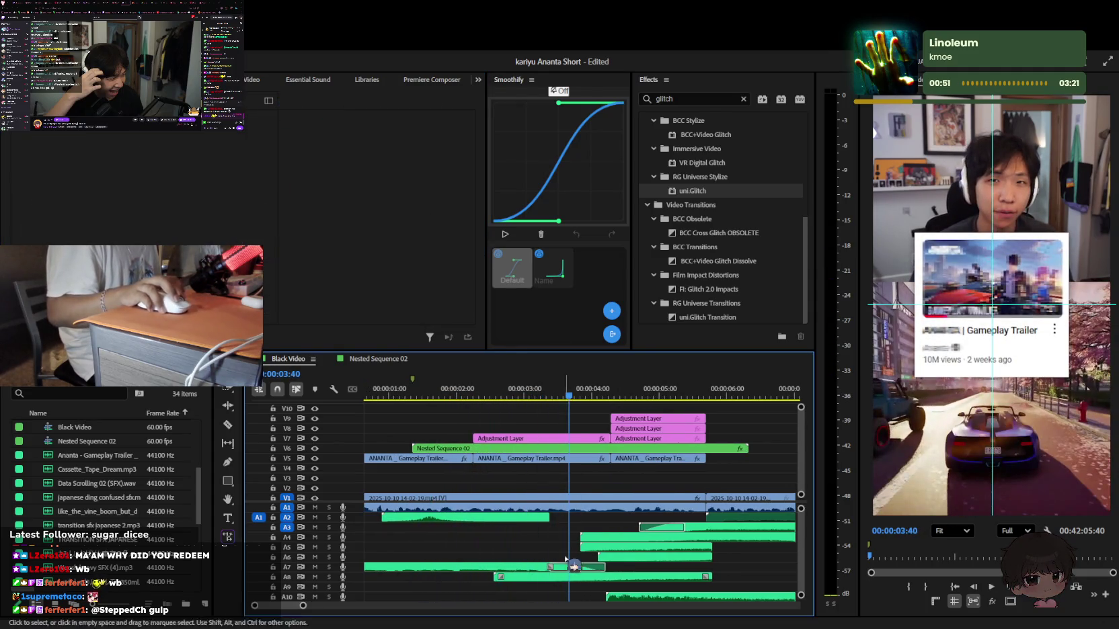
pyautogui.scroll(-3, 564, 511)
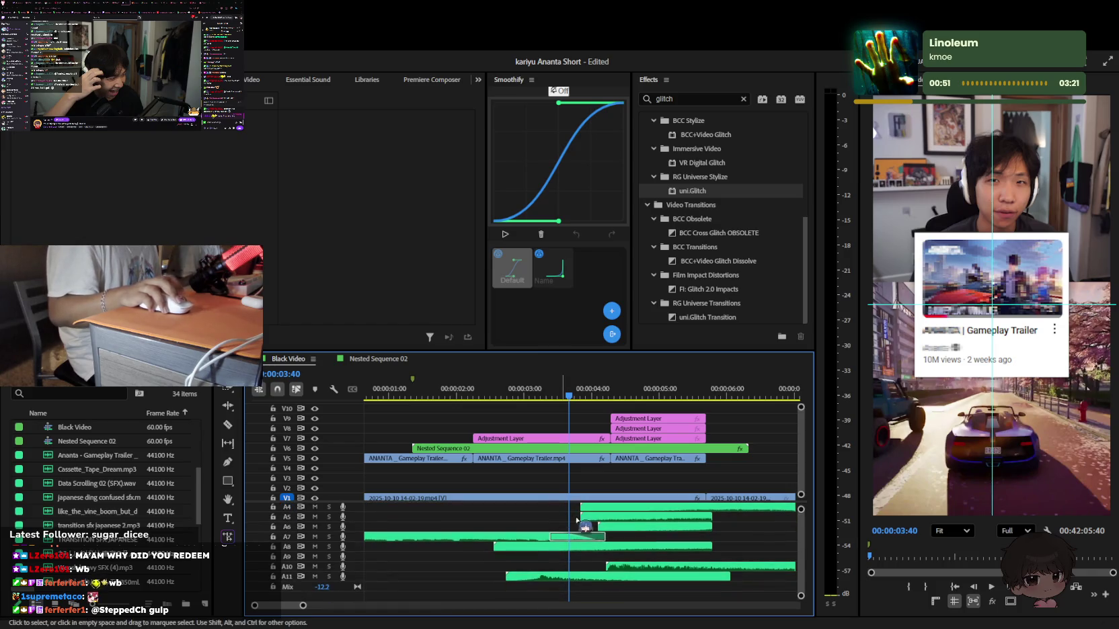
# Move the playhead to 3:17 and select the trailer card clip
pyautogui.click(521, 393)
pyautogui.press('space')
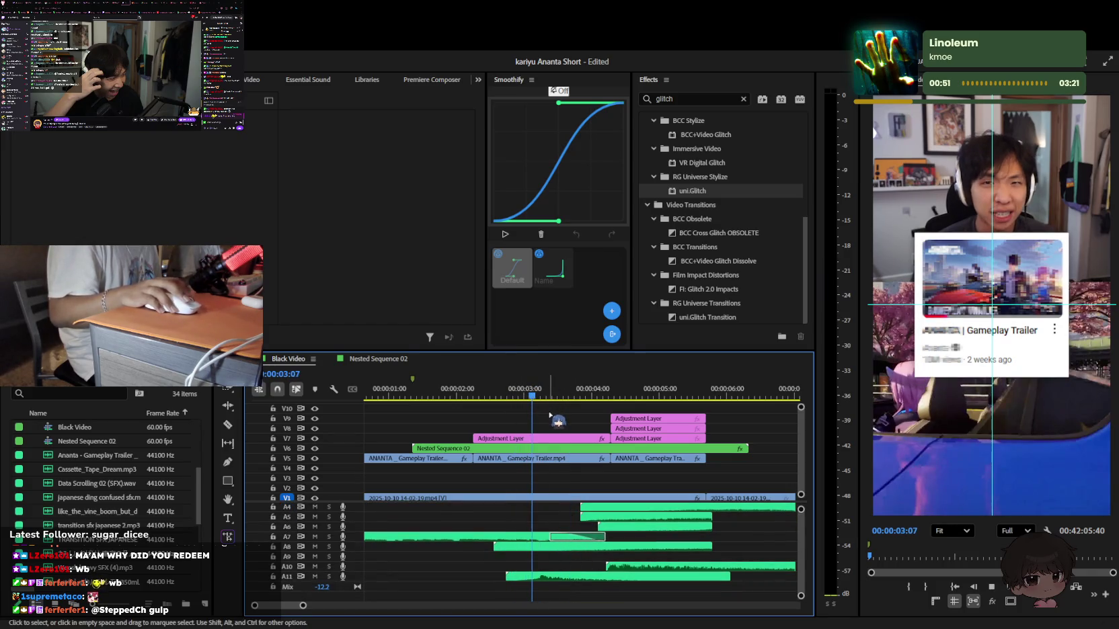
pyautogui.click(545, 408)
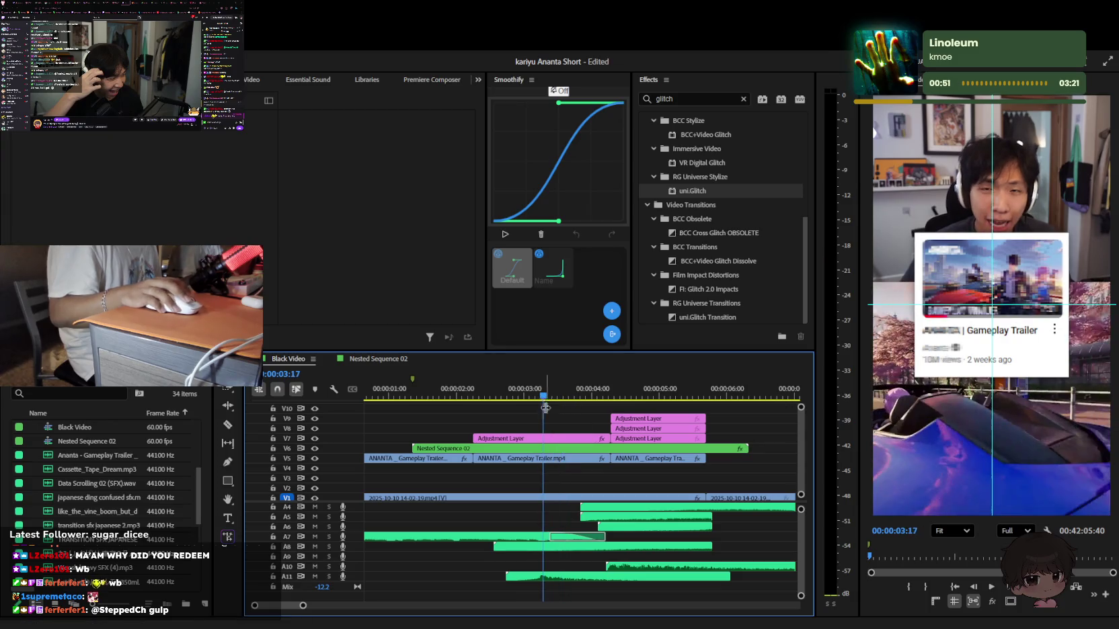
pyautogui.click(549, 443)
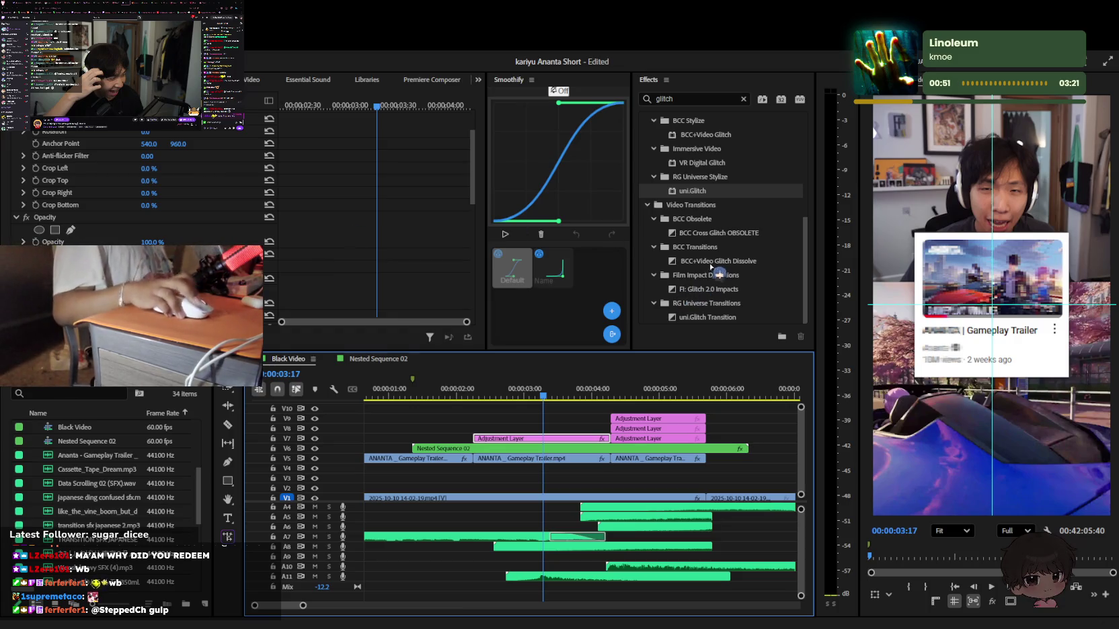
# Search Effects for 'trans' and apply Default Transform (Motion Blur) to the card
pyautogui.click(742, 99)
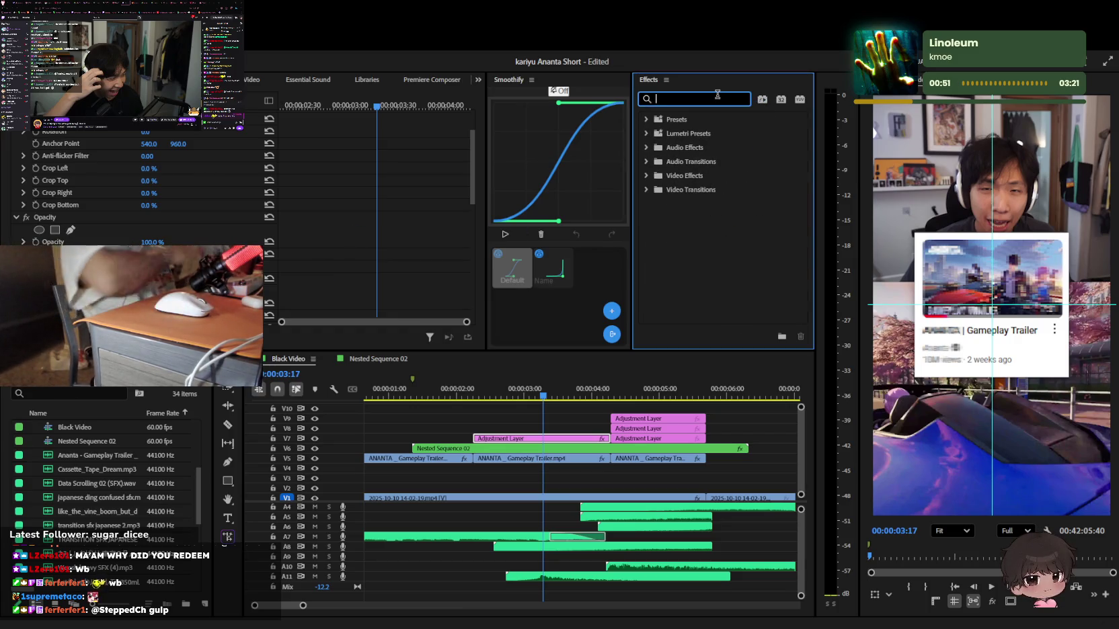
pyautogui.write('trans')
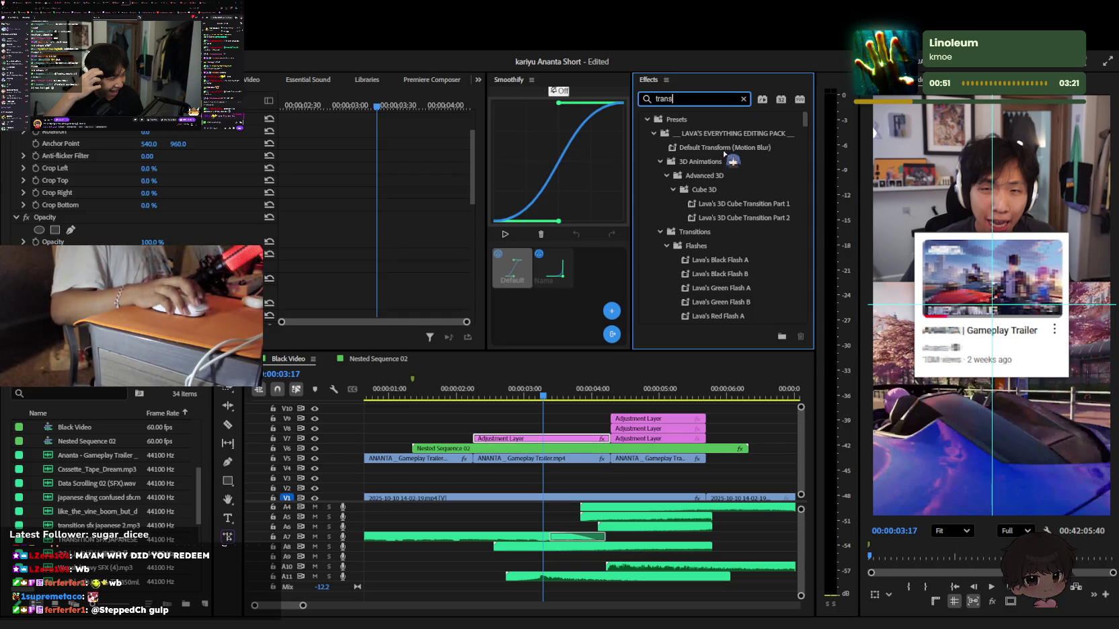
pyautogui.moveTo(724, 153); pyautogui.dragTo(221, 225)
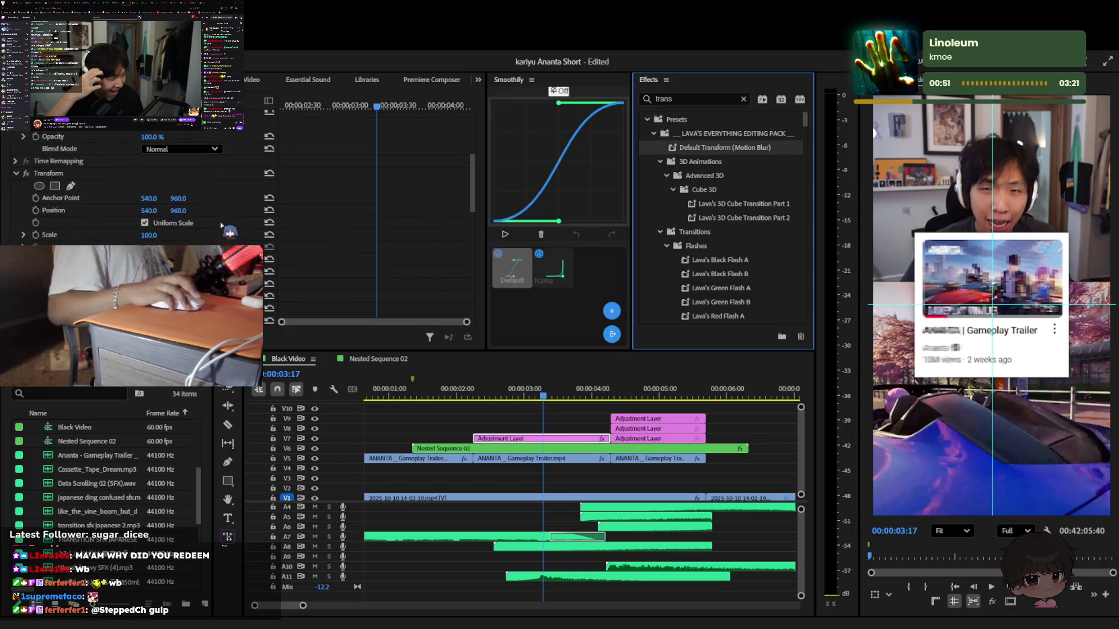
# Set the Transform anchor point and position to 179.7, 1288
pyautogui.click(75, 199)
pyautogui.moveTo(992, 307); pyautogui.dragTo(912, 378)
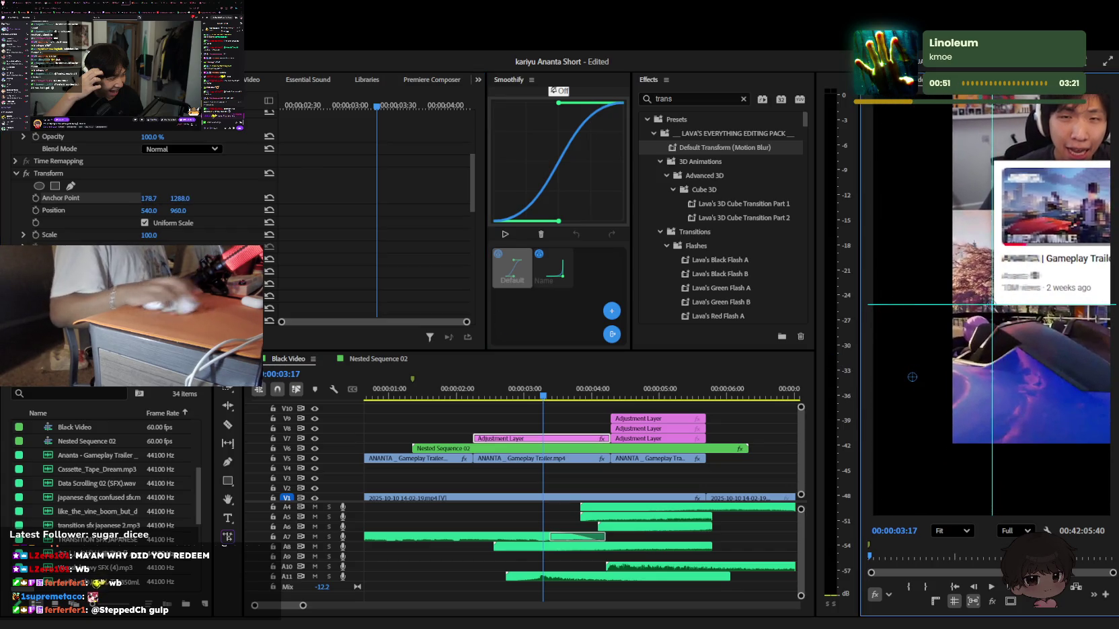
pyautogui.click(144, 222)
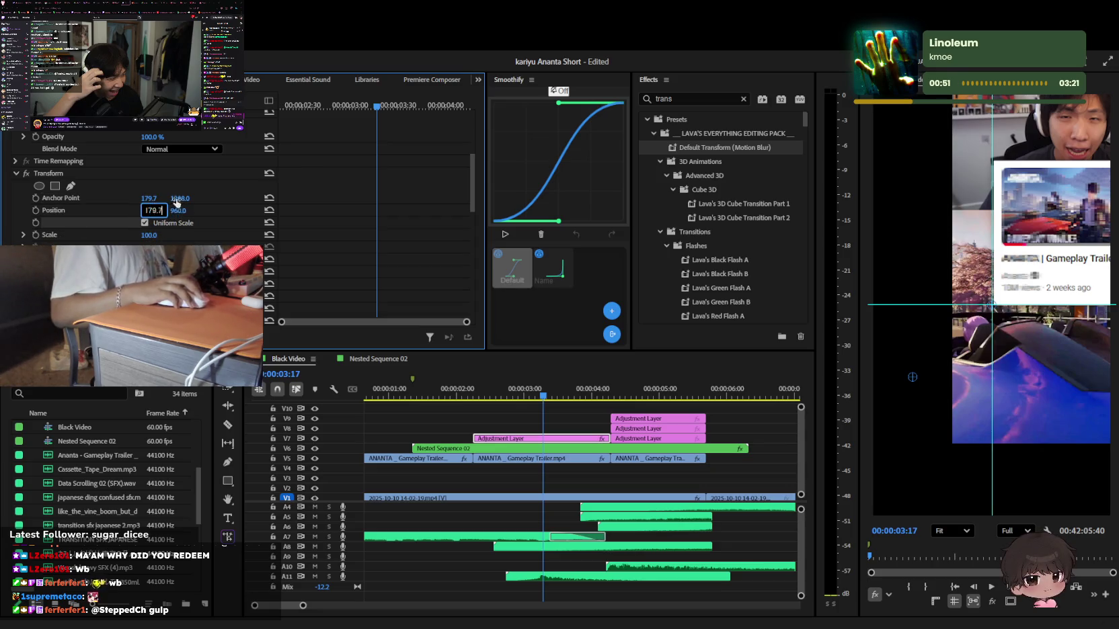
pyautogui.press('Tab')
pyautogui.write('1288')
pyautogui.press('Return')
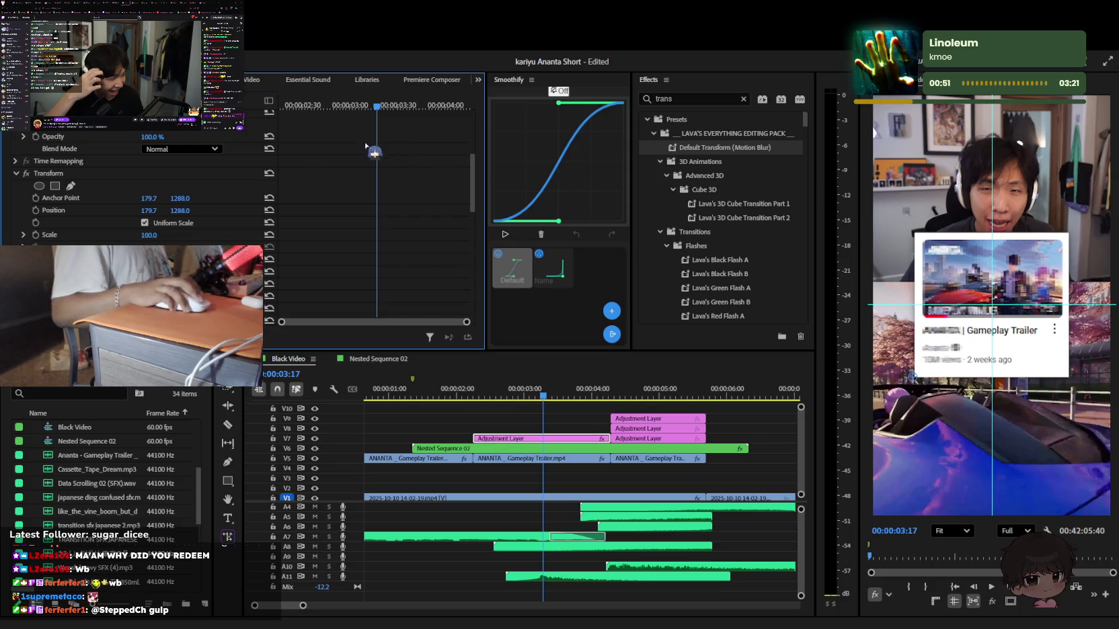
# Add Transform Scale keyframes at 3:07 and enlarge the zoom at the next keyframe
pyautogui.click(36, 235)
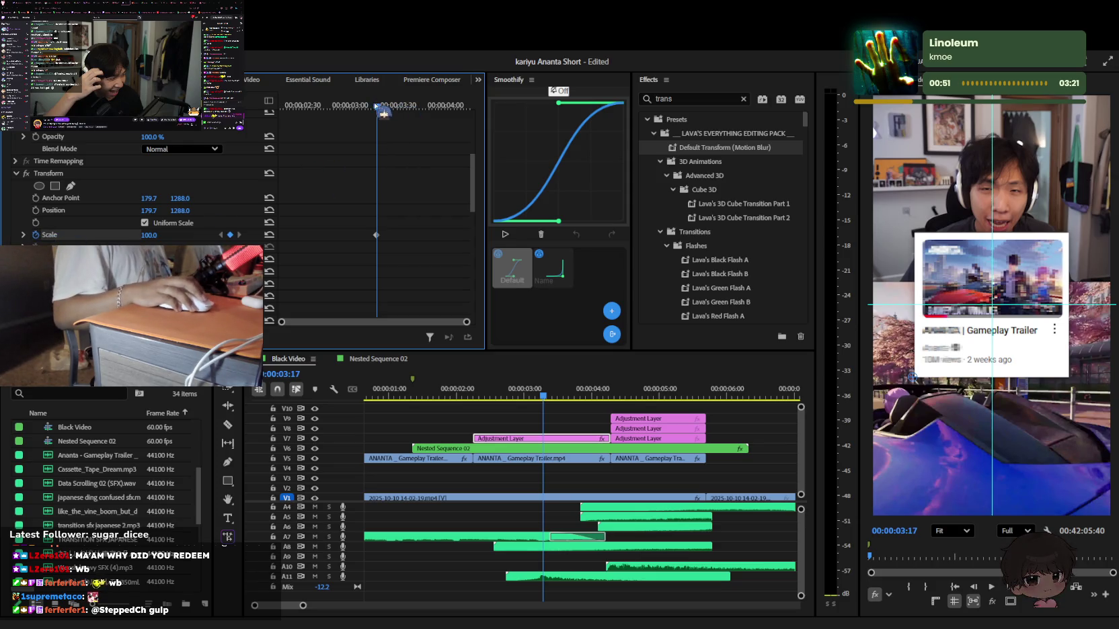
pyautogui.moveTo(382, 107); pyautogui.dragTo(361, 107)
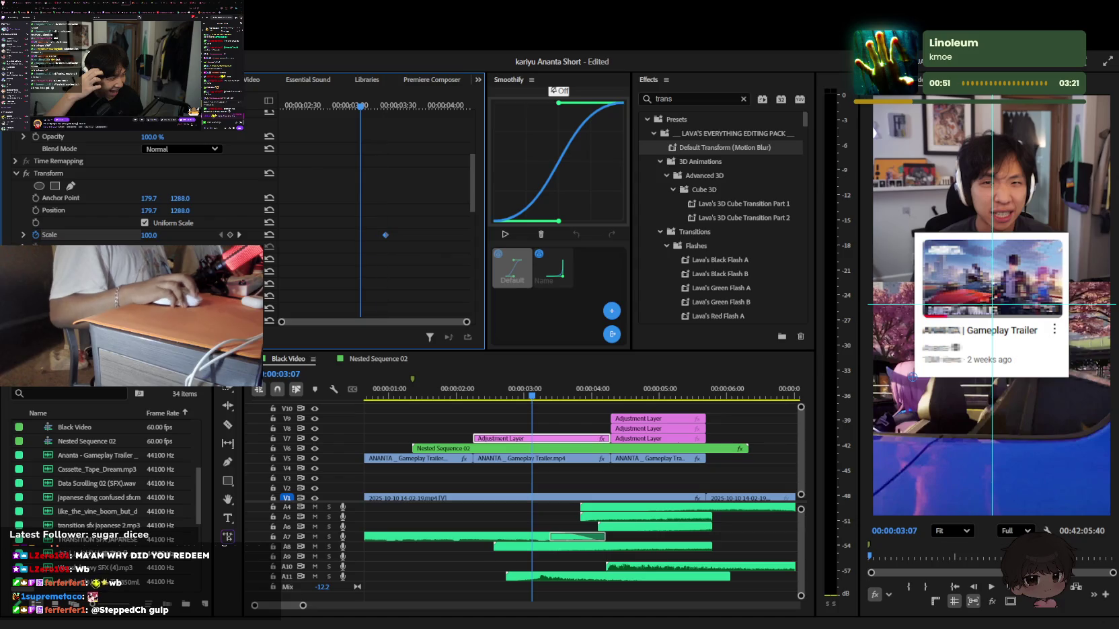
pyautogui.click(230, 235)
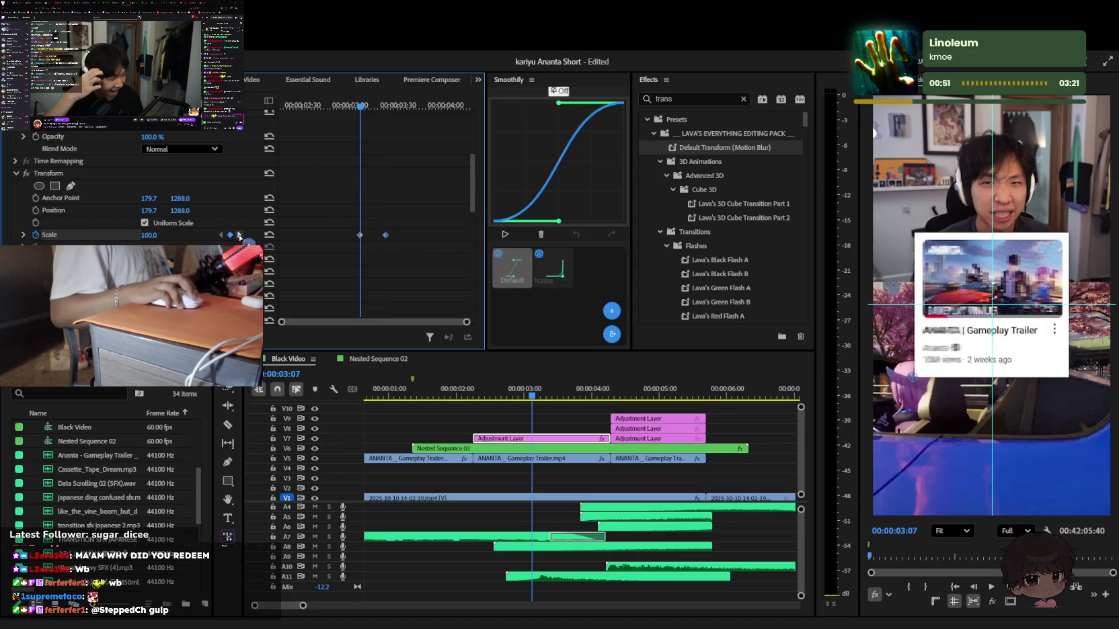
pyautogui.click(239, 235)
pyautogui.moveTo(148, 235)
pyautogui.mouseDown()
pyautogui.moveTo(186, 234)
pyautogui.moveTo(157, 235)
pyautogui.mouseUp()
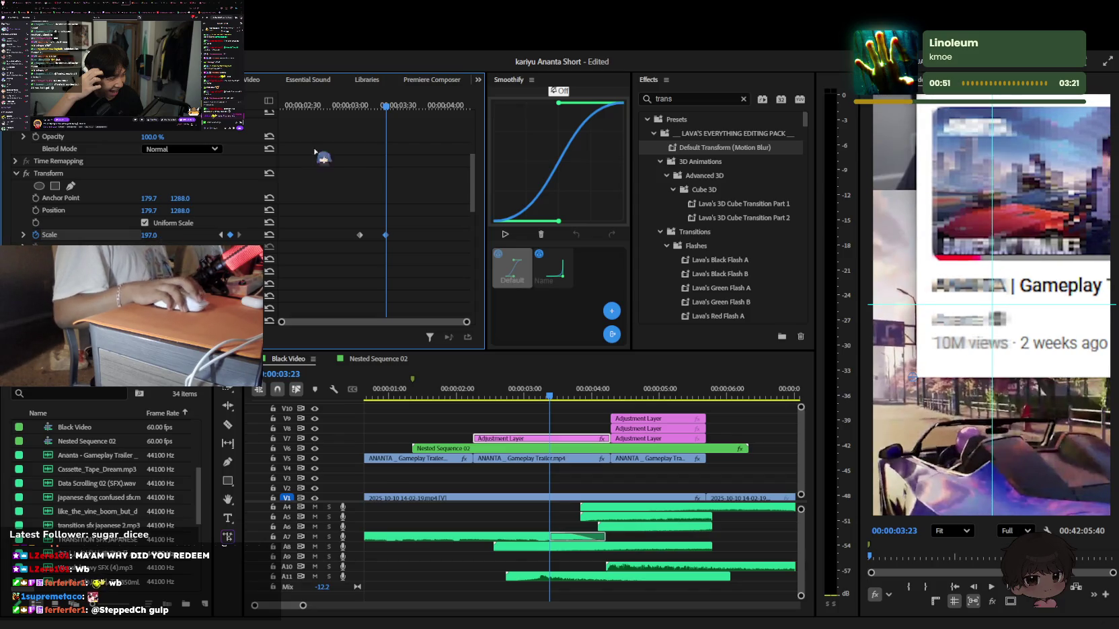
# Drag the Scale graph's bezier handles so the zoom punch eases in smoothly
pyautogui.click(371, 105)
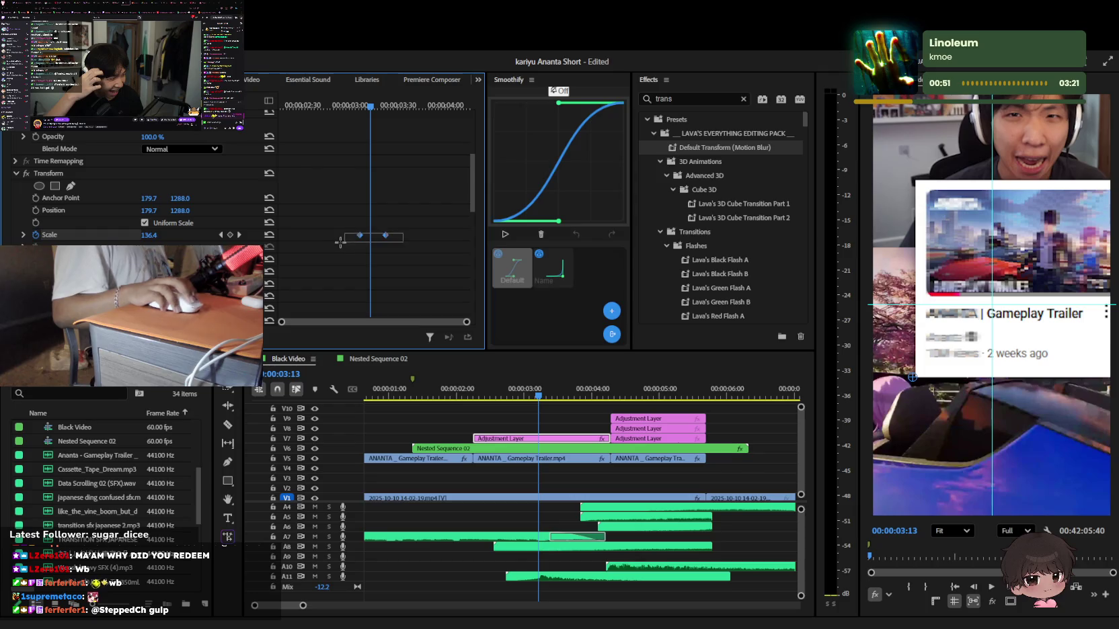
pyautogui.moveTo(385, 291); pyautogui.dragTo(374, 296)
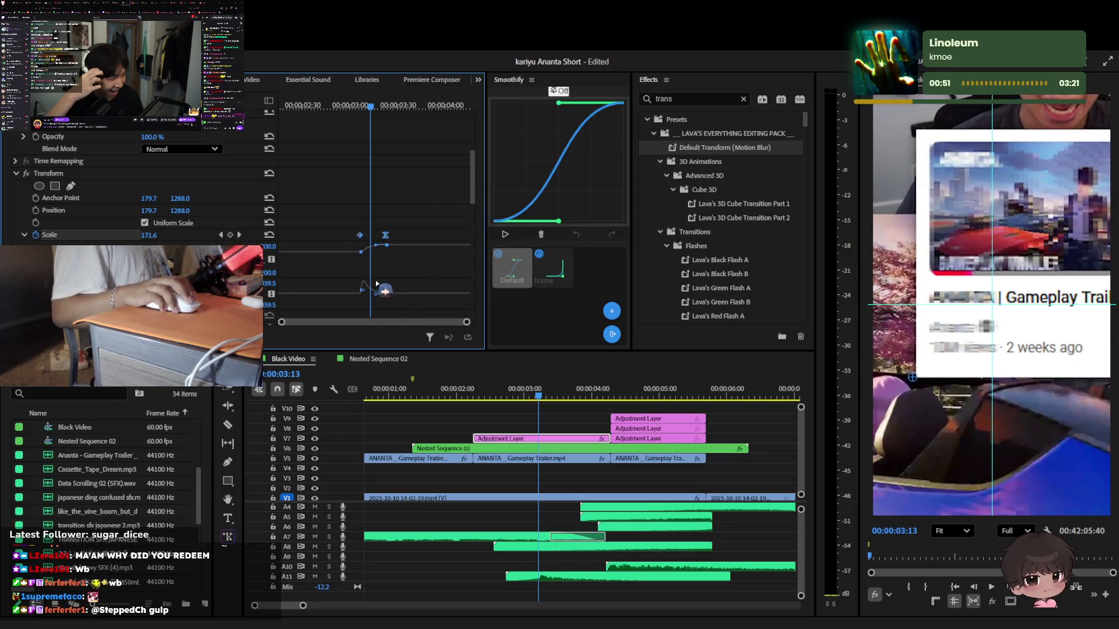
pyautogui.moveTo(466, 322); pyautogui.dragTo(397, 322)
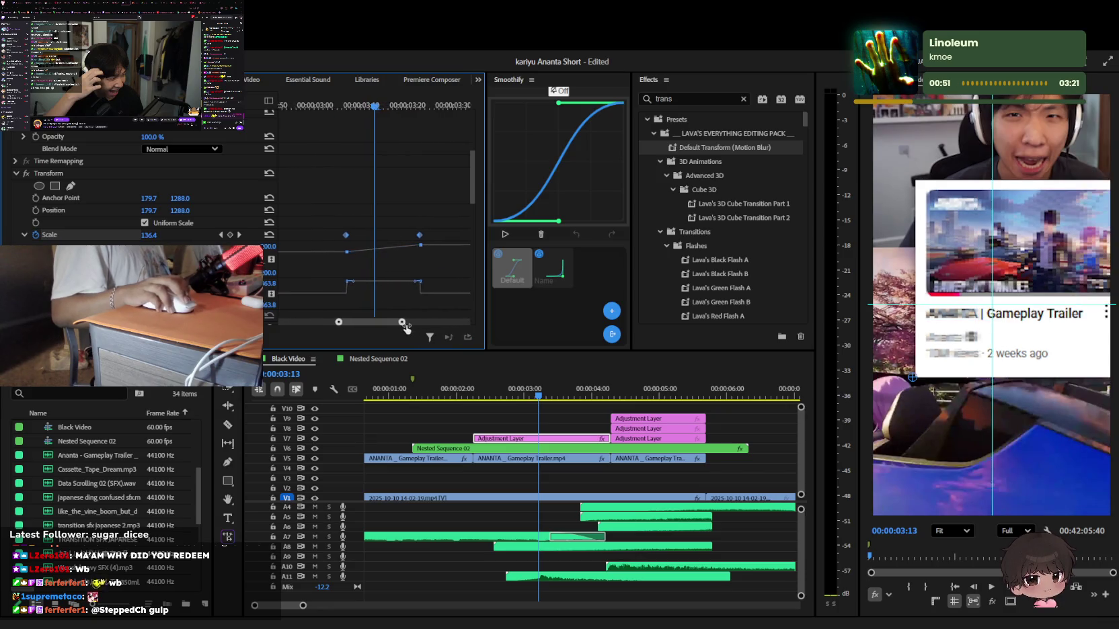
pyautogui.moveTo(431, 282); pyautogui.dragTo(418, 289)
pyautogui.moveTo(349, 282); pyautogui.dragTo(356, 285)
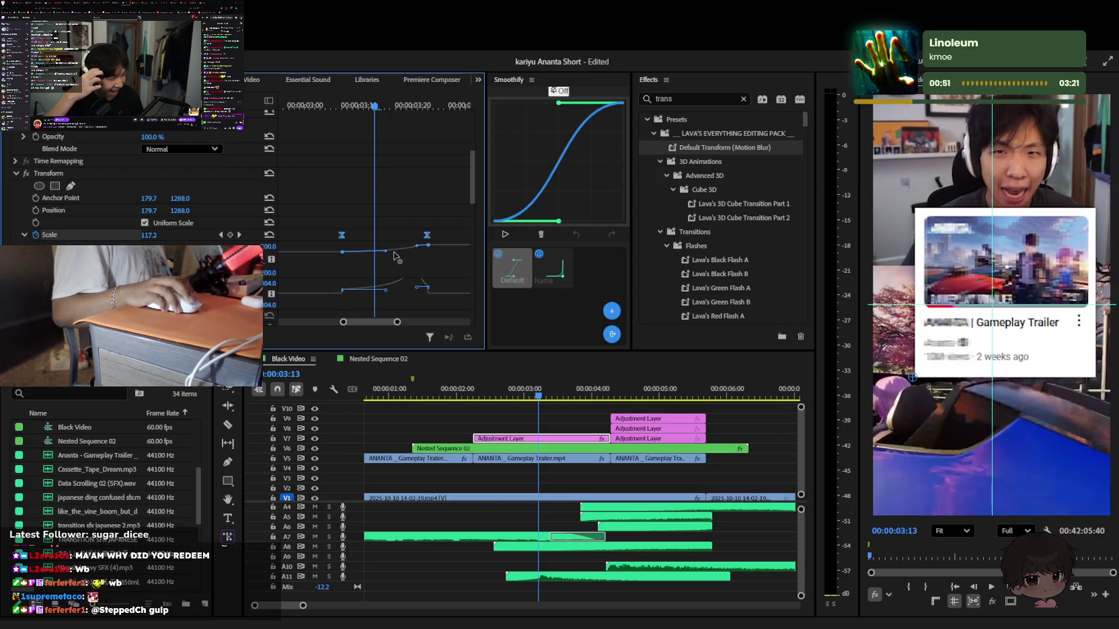
pyautogui.moveTo(357, 253); pyautogui.dragTo(420, 235)
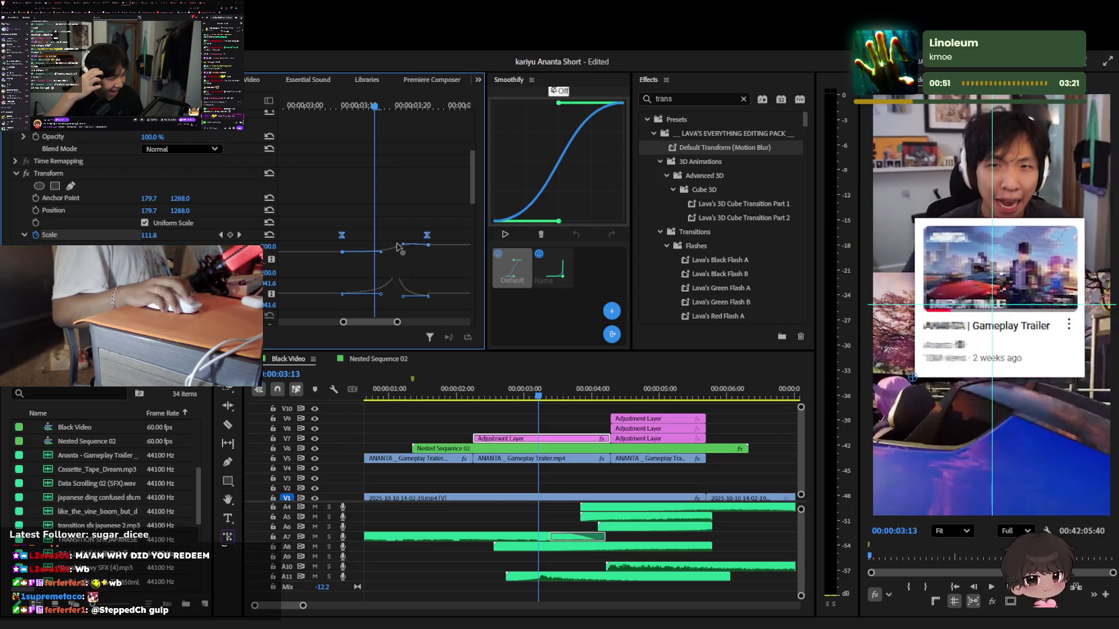
pyautogui.hotkey('shift', 'Left')
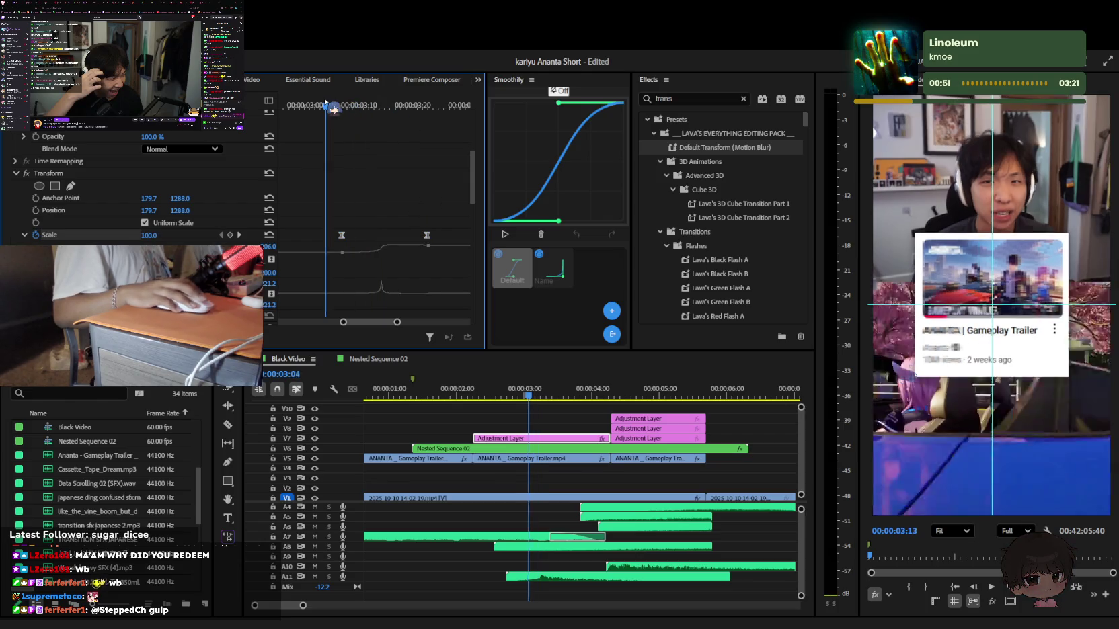
# Save the project, then review the zoom punch in reverse playback up to 2:54
pyautogui.hotkey('shift', 'Left')
pyautogui.press('space')
pyautogui.hotkey('ctrl', 's')
pyautogui.press('-')
pyautogui.press('j')
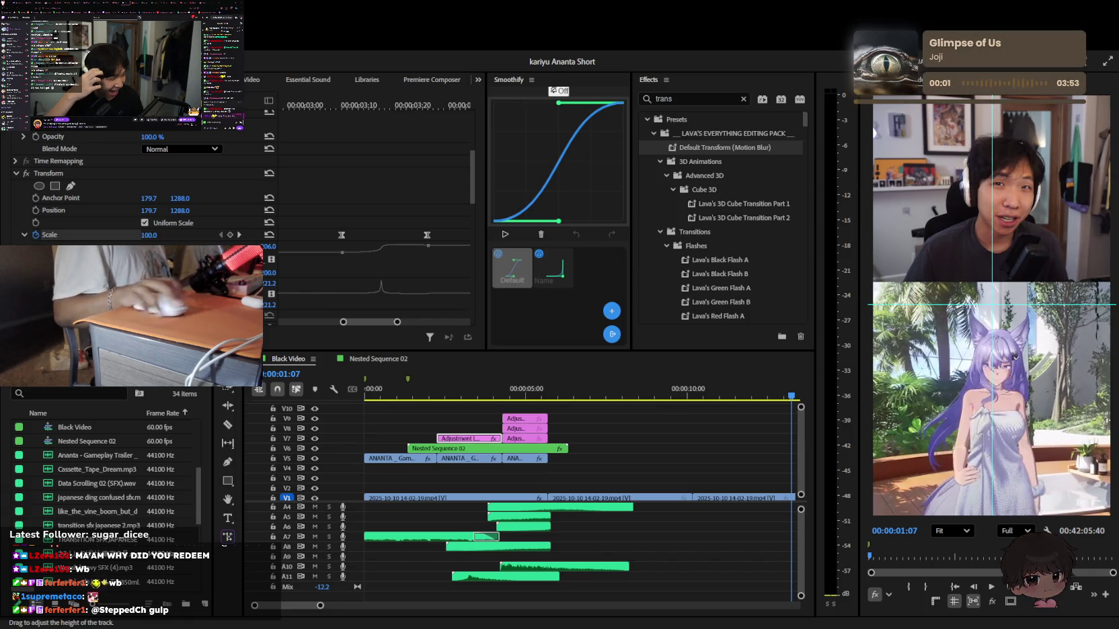
pyautogui.click(302, 501)
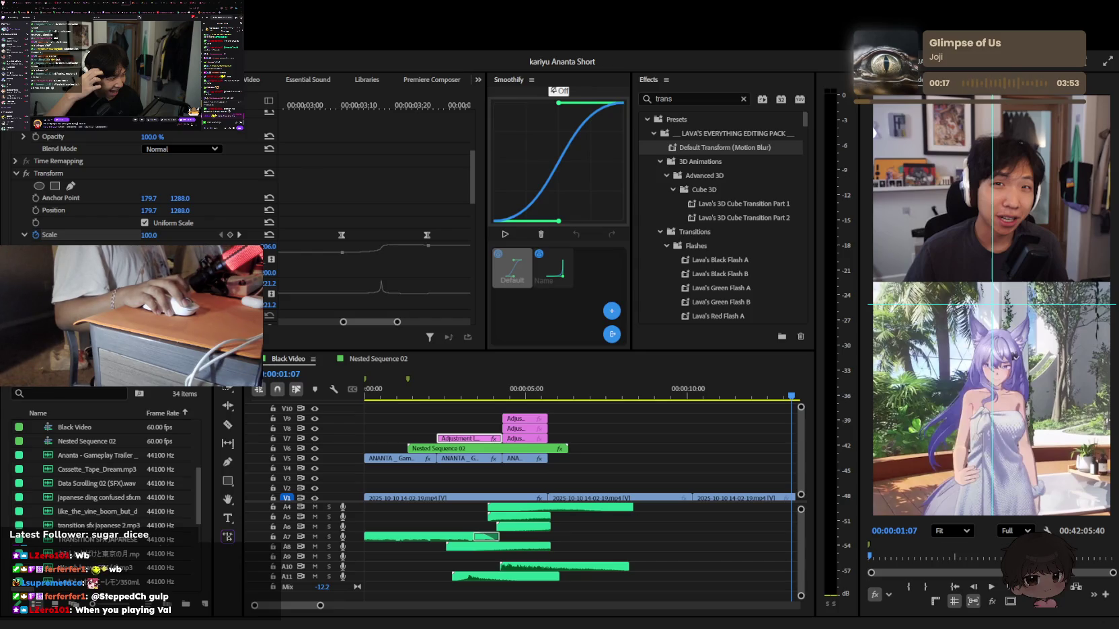
pyautogui.click(460, 385)
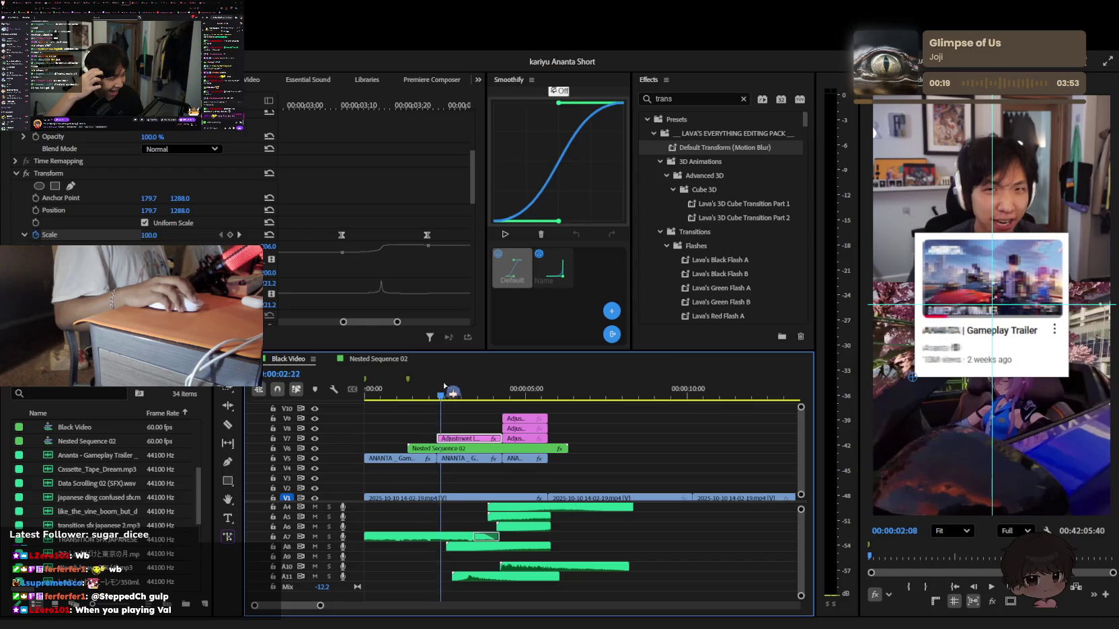
# Preview the sequence, select the V7 adjustment layer and scrub its Transform anchor point
pyautogui.click(609, 445)
pyautogui.press('space')
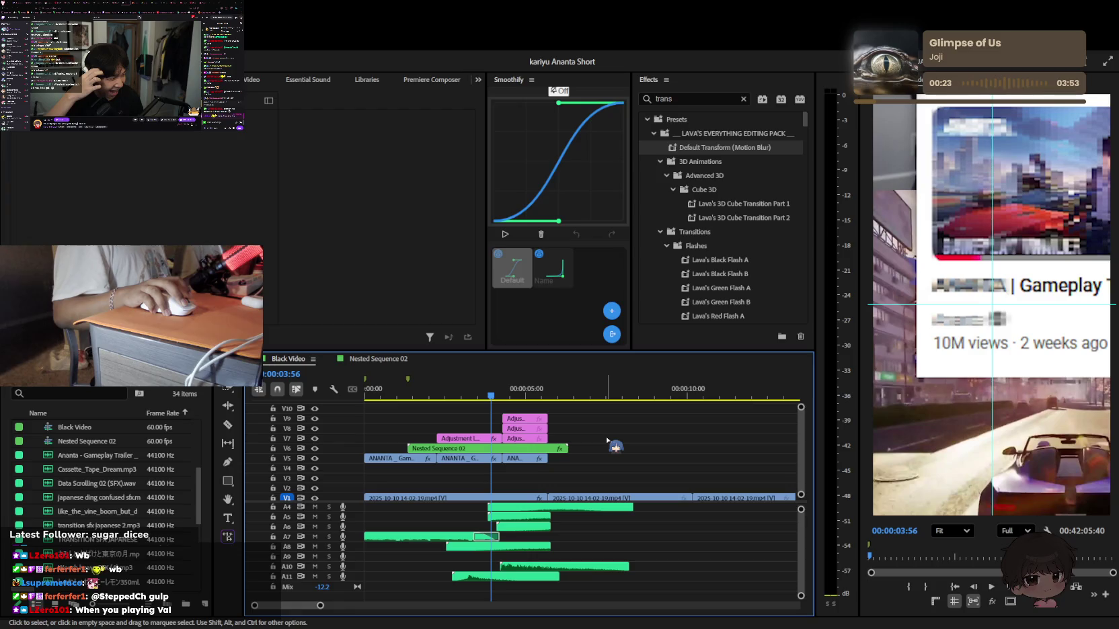
pyautogui.click(460, 438)
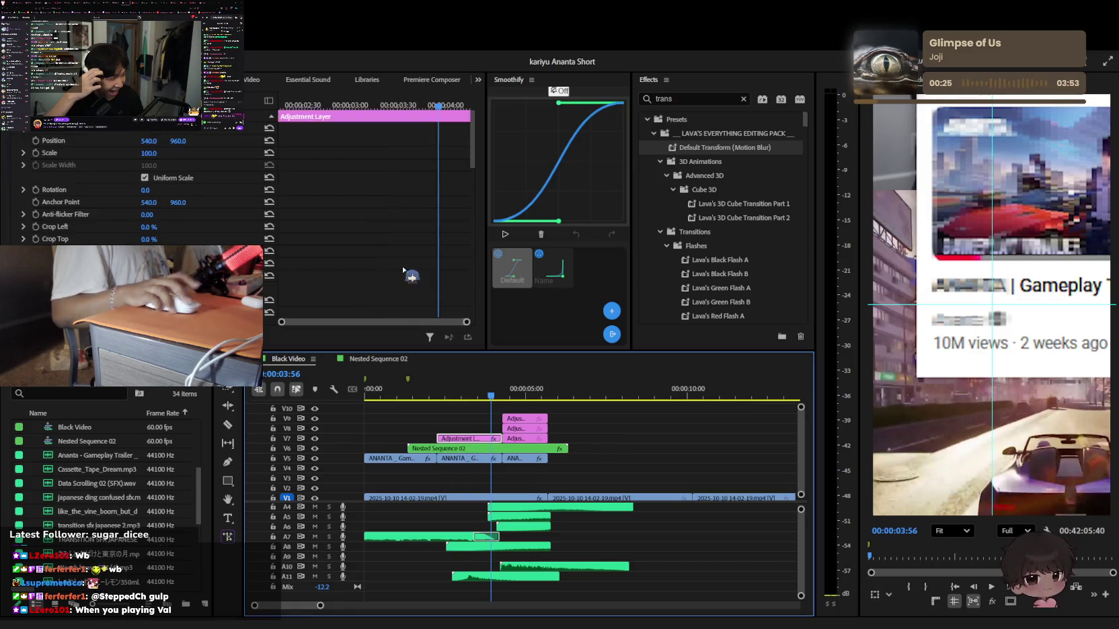
pyautogui.moveTo(179, 174)
pyautogui.mouseDown()
pyautogui.moveTo(236, 175)
pyautogui.moveTo(153, 174)
pyautogui.mouseUp()
pyautogui.click(153, 174)
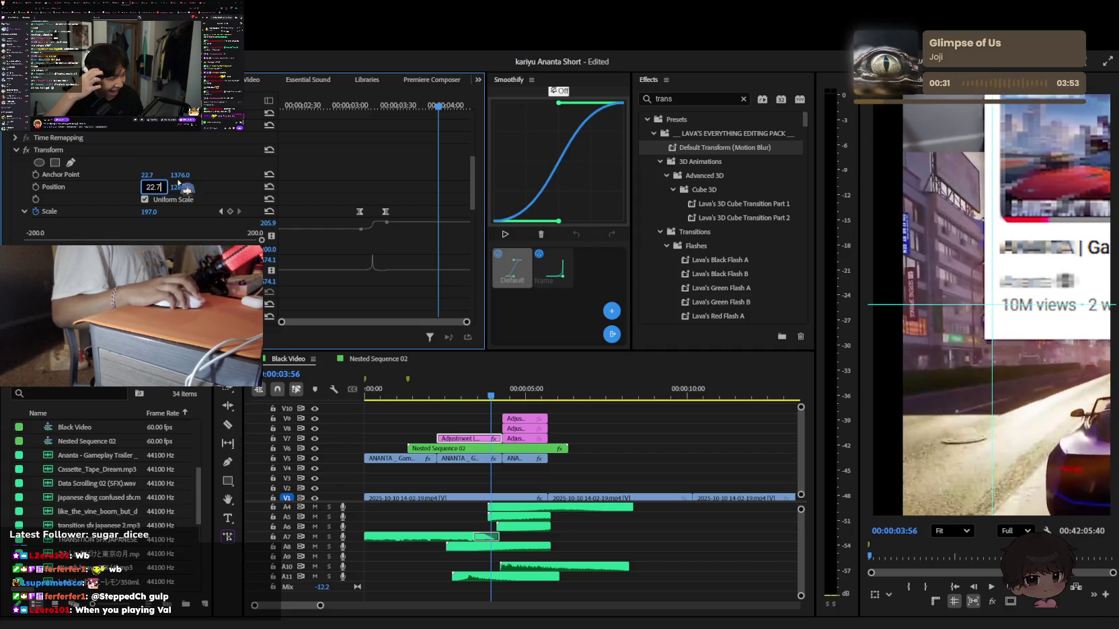
pyautogui.press('Tab')
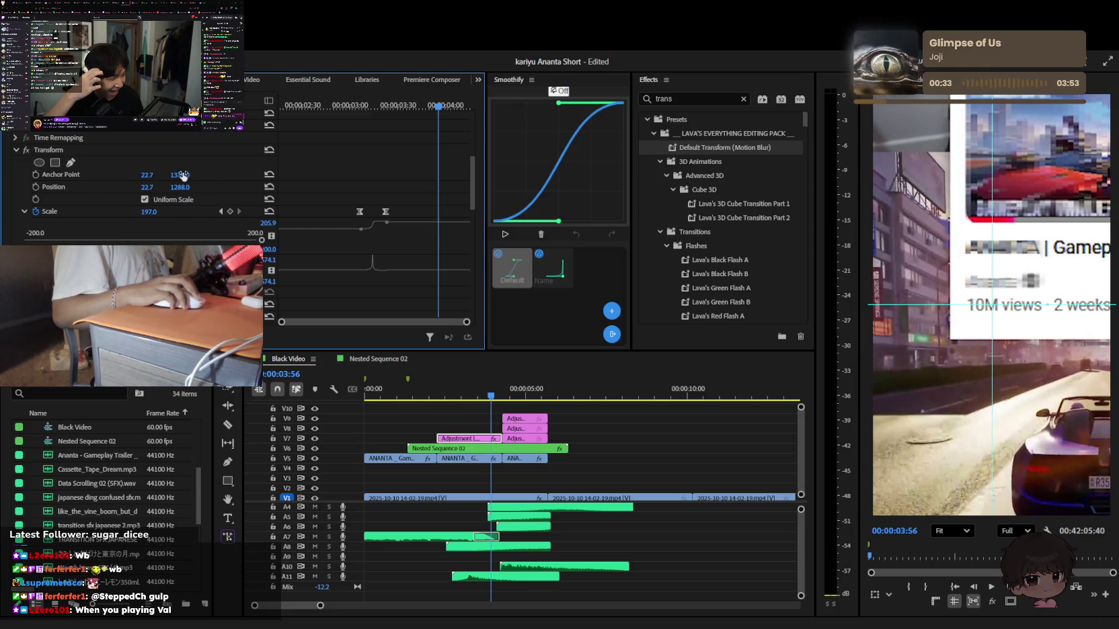
pyautogui.press('Return')
# Lower the vertical anchor/position value through 1568, 1513 and 1496 to 1475, then play back
pyautogui.moveTo(178, 181)
pyautogui.mouseDown()
pyautogui.moveTo(196, 180)
pyautogui.moveTo(144, 174)
pyautogui.moveTo(182, 180)
pyautogui.mouseUp()
pyautogui.write('1568')
pyautogui.press('Return')
pyautogui.write('1513')
pyautogui.press('Return')
pyautogui.click(184, 175)
pyautogui.press('Return')
pyautogui.click(184, 176)
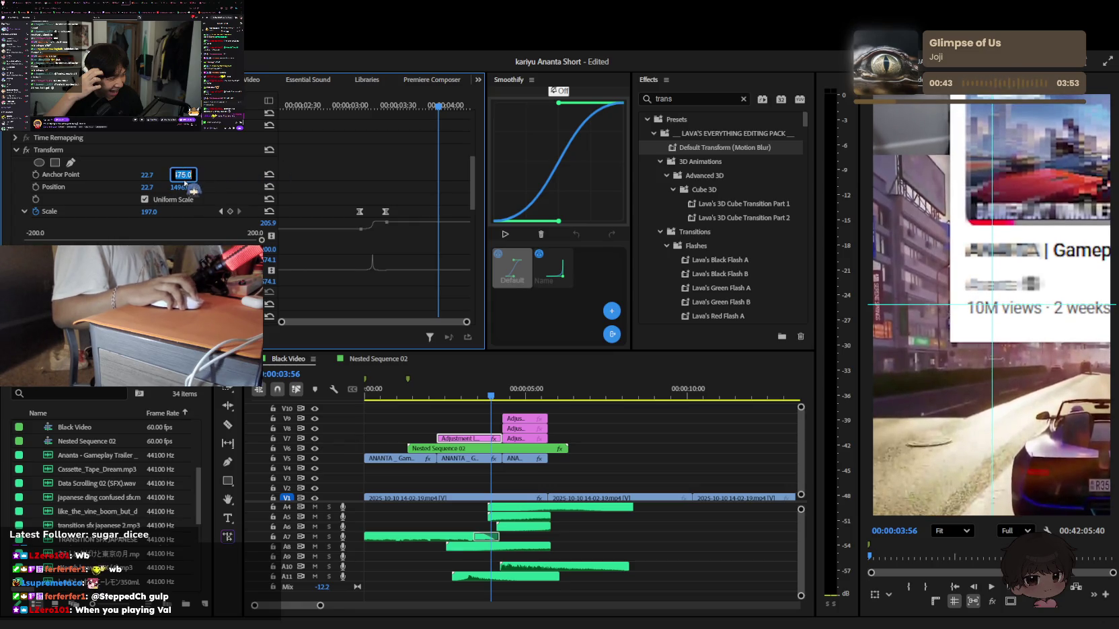
pyautogui.write('1475')
pyautogui.press('Return')
pyautogui.press('space')
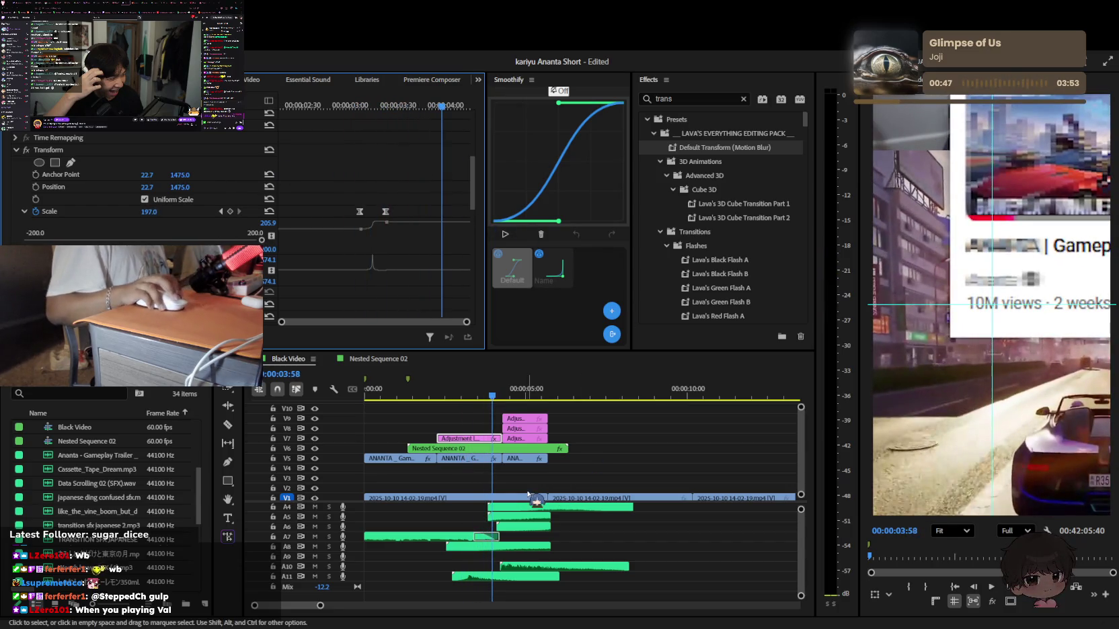
pyautogui.click(505, 449)
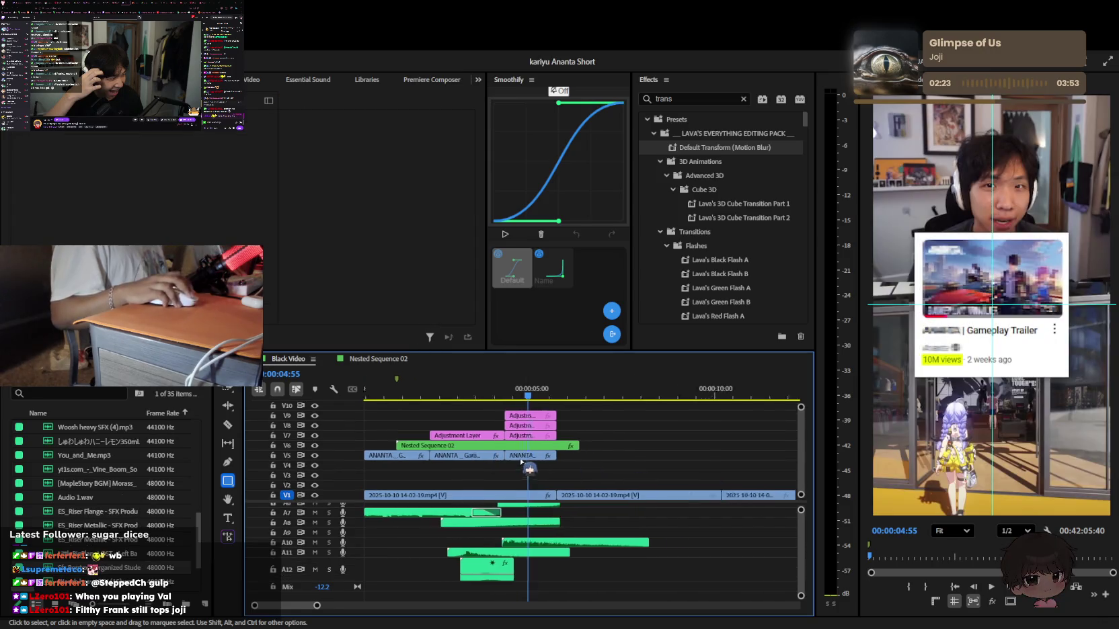
# Trim the V7 adjustment layer's end out to lengthen it
pyautogui.click(531, 436)
pyautogui.moveTo(496, 437); pyautogui.dragTo(581, 437)
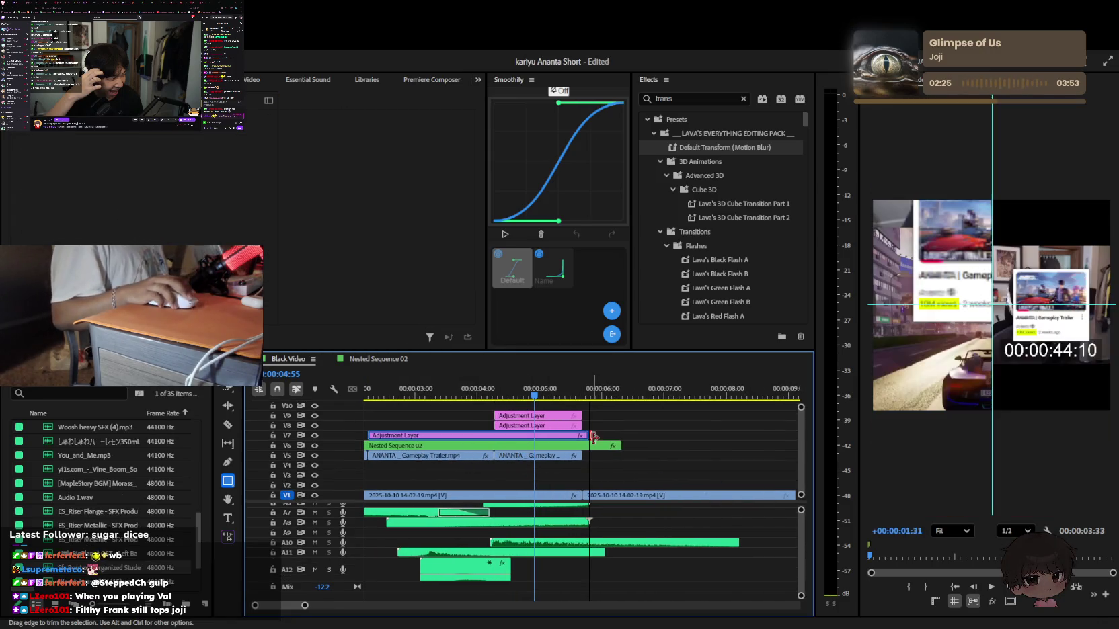
pyautogui.click(476, 393)
pyautogui.click(501, 435)
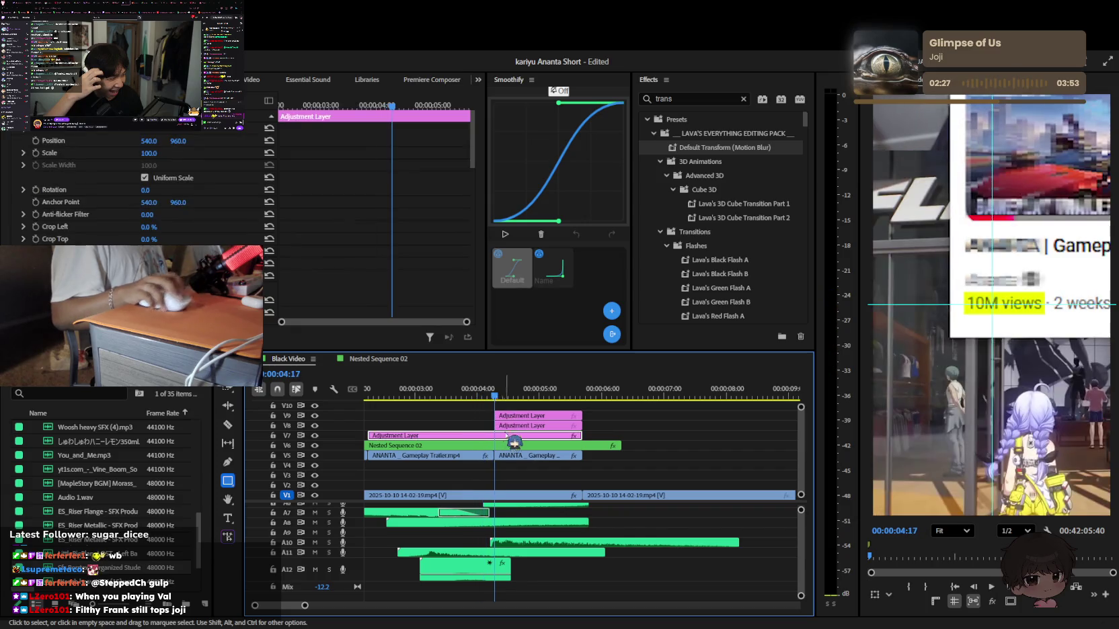
# Hold the Scale keyframe at 4:04, return Scale to 100 at 4:41, and preview
pyautogui.moveTo(373, 104)
pyautogui.mouseDown()
pyautogui.moveTo(364, 106)
pyautogui.moveTo(379, 106)
pyautogui.mouseUp()
pyautogui.click(230, 223)
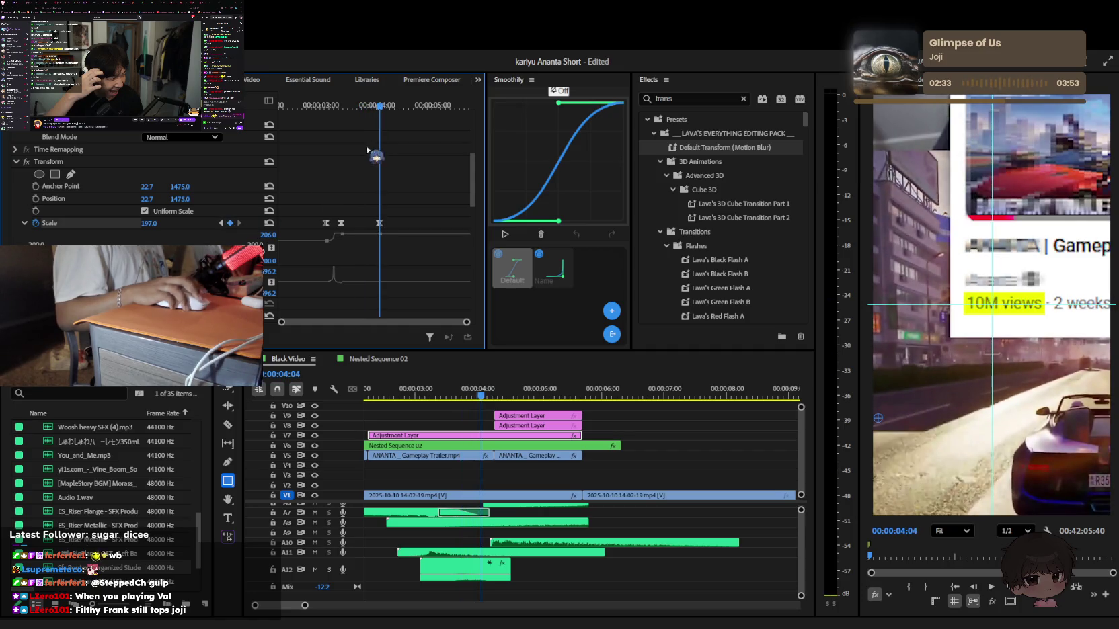
pyautogui.press('space')
pyautogui.click(269, 225)
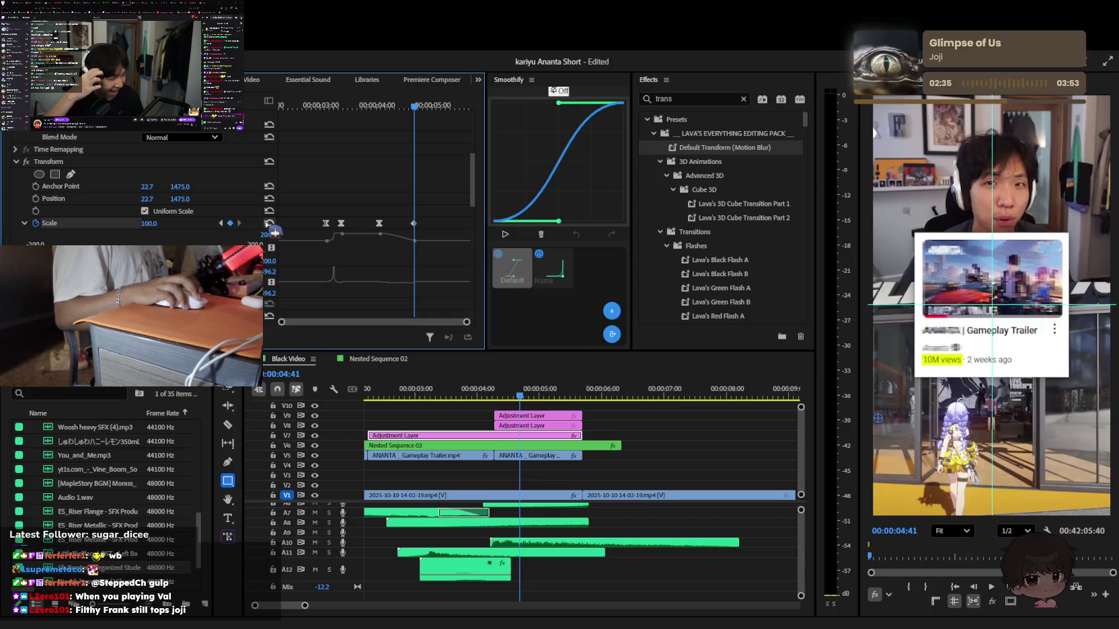
pyautogui.click(24, 223)
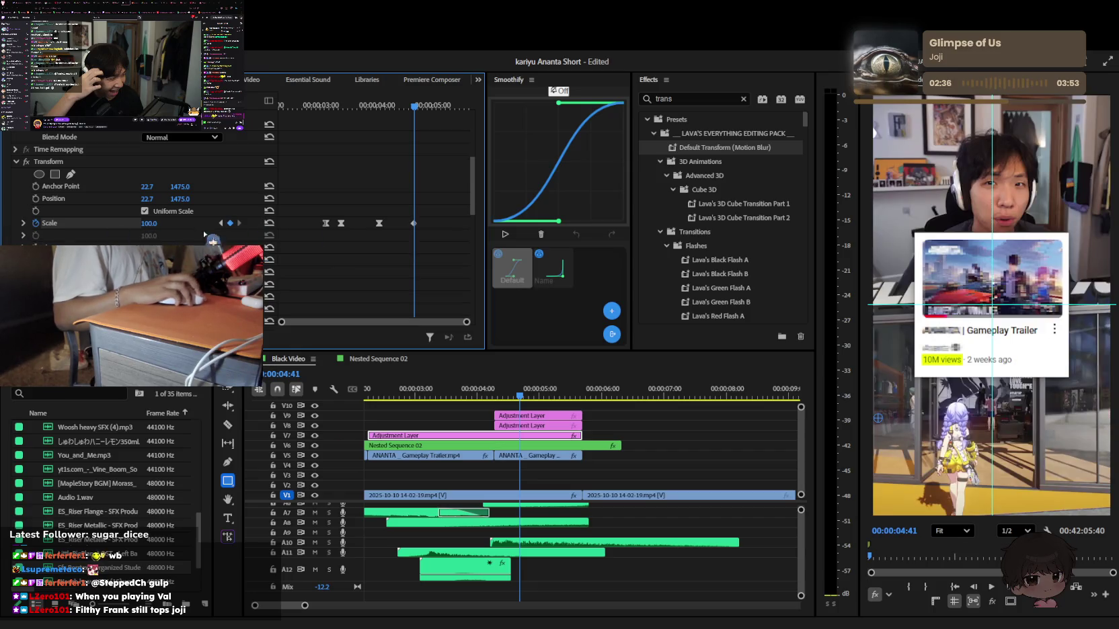
pyautogui.click(24, 223)
pyautogui.scroll(3, 382, 241)
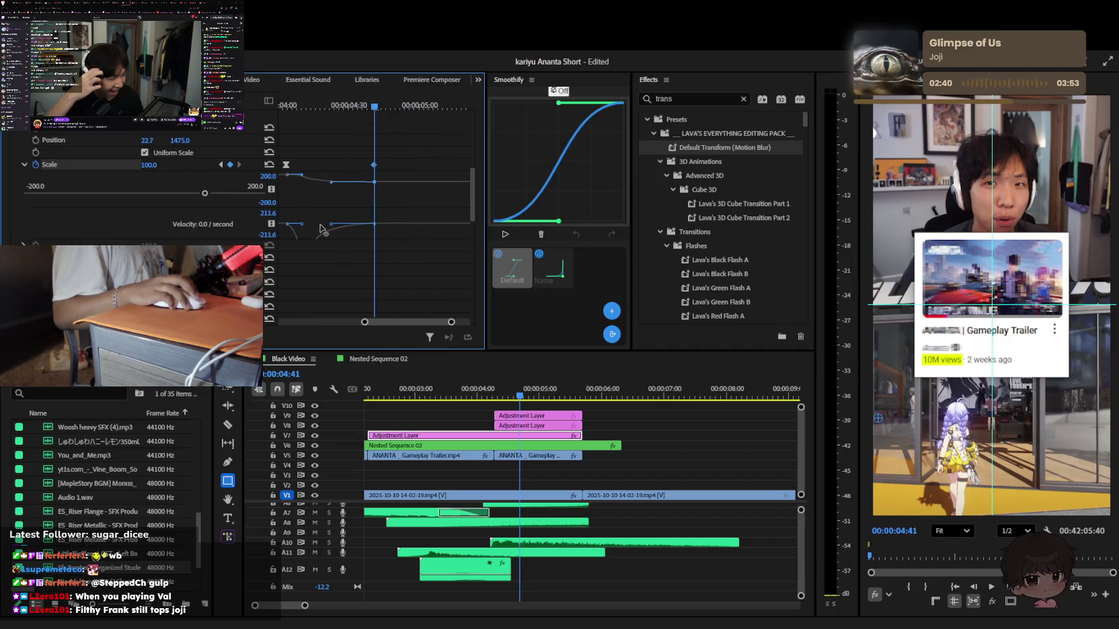
pyautogui.moveTo(451, 322); pyautogui.dragTo(583, 307)
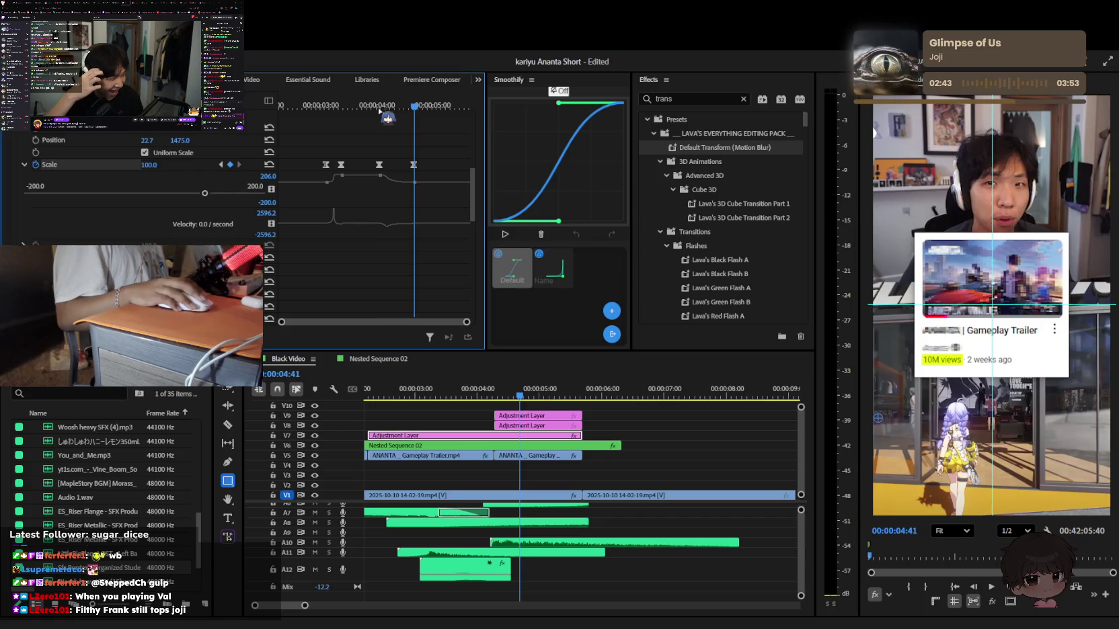
pyautogui.press('Up')
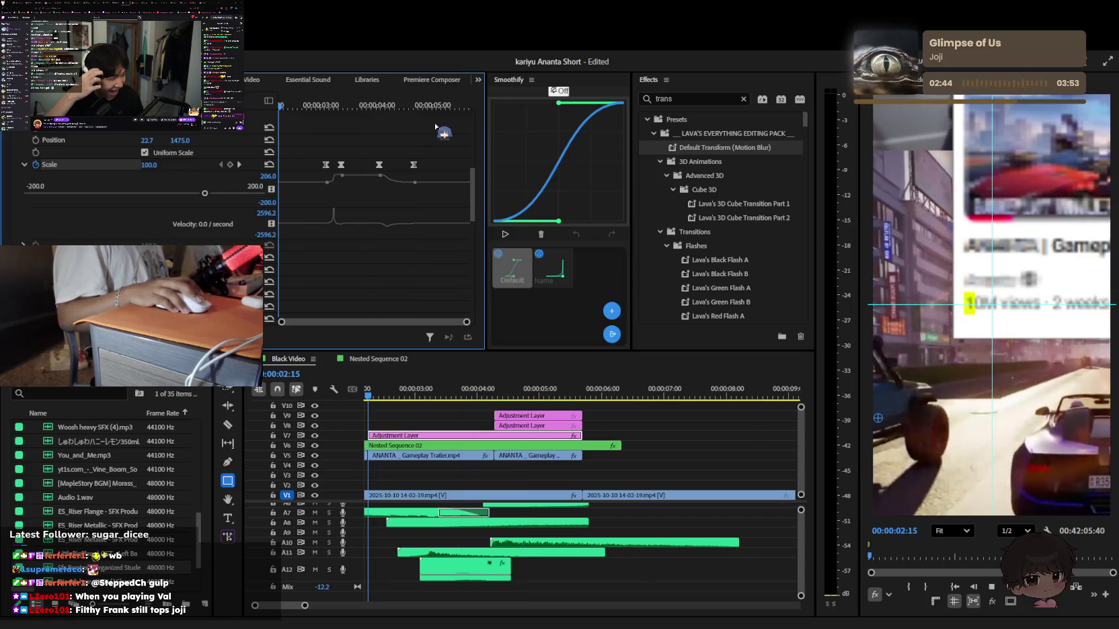
pyautogui.press('space')
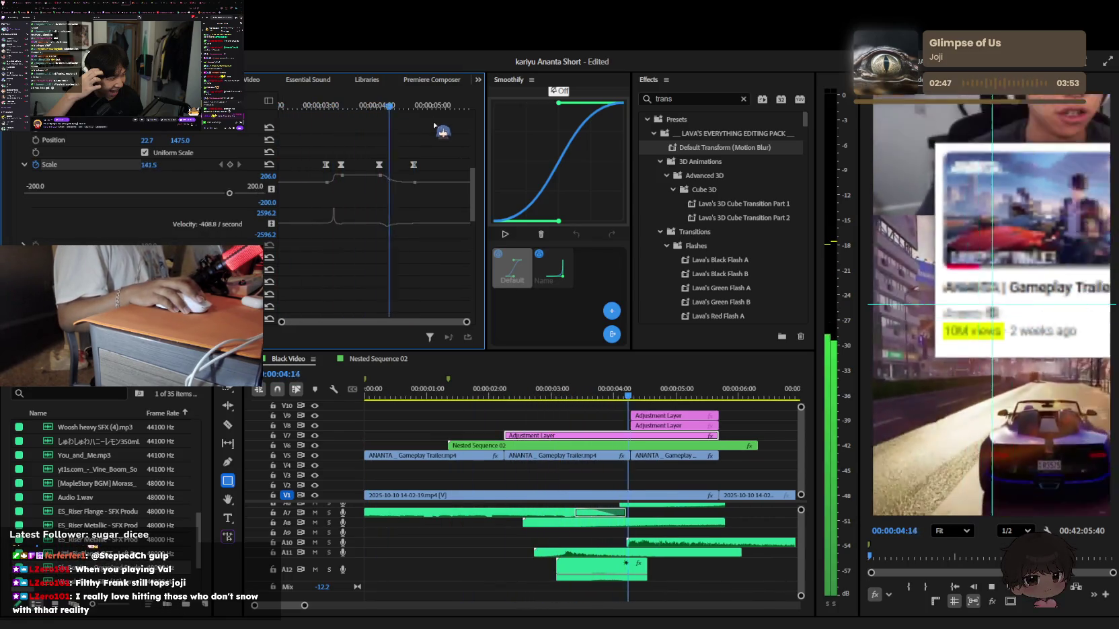